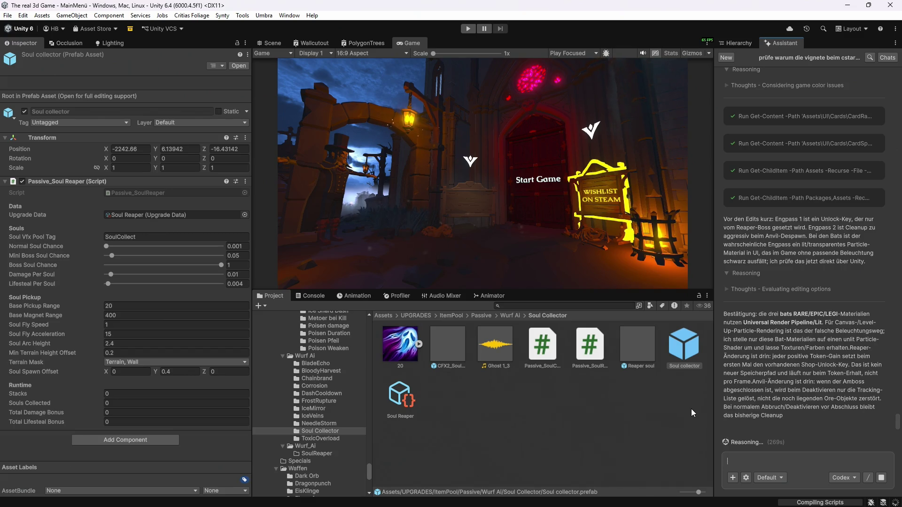
Step: Select and delete the first To Do lines in the Notepad notes, then undo the deletion
click(612, 498)
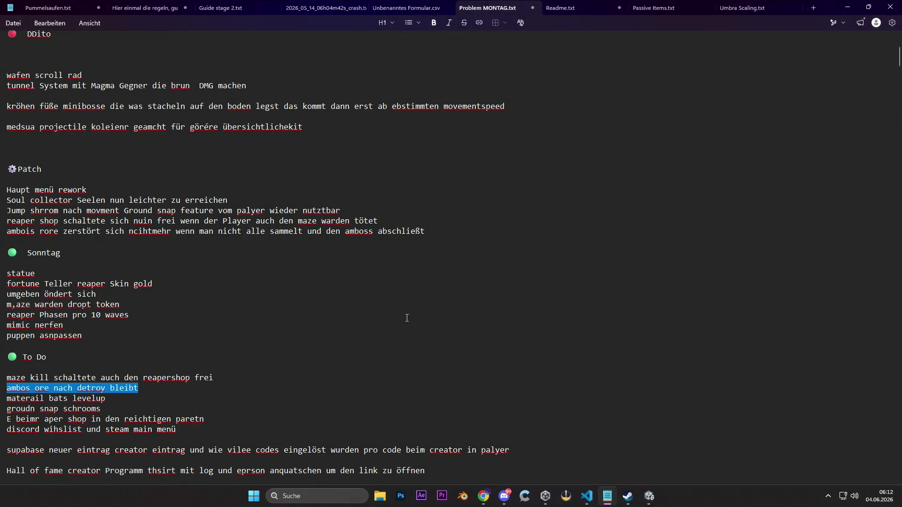
scroll(314, 356, down, 2)
click(122, 346)
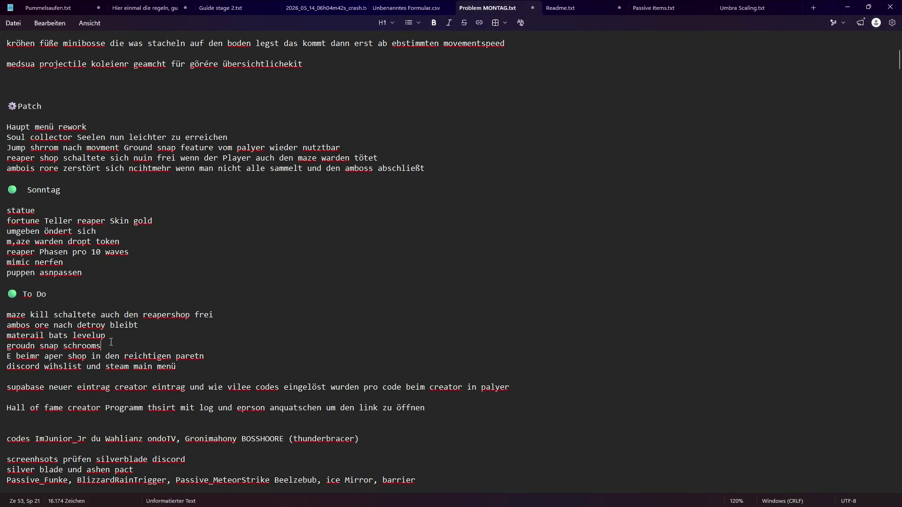
drag(106, 335, 2, 317)
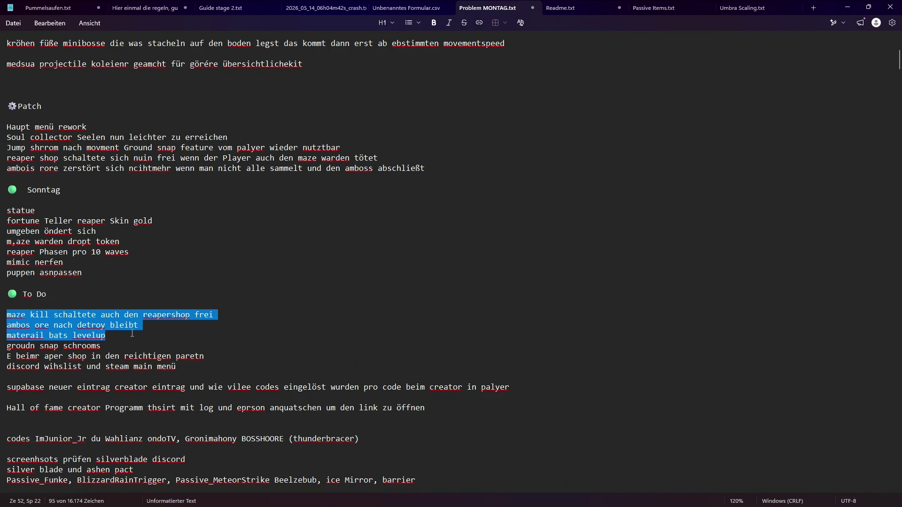
key(Delete)
mouse_move(102, 326)
mouse_down()
mouse_move(25, 327)
mouse_move(67, 331)
mouse_up()
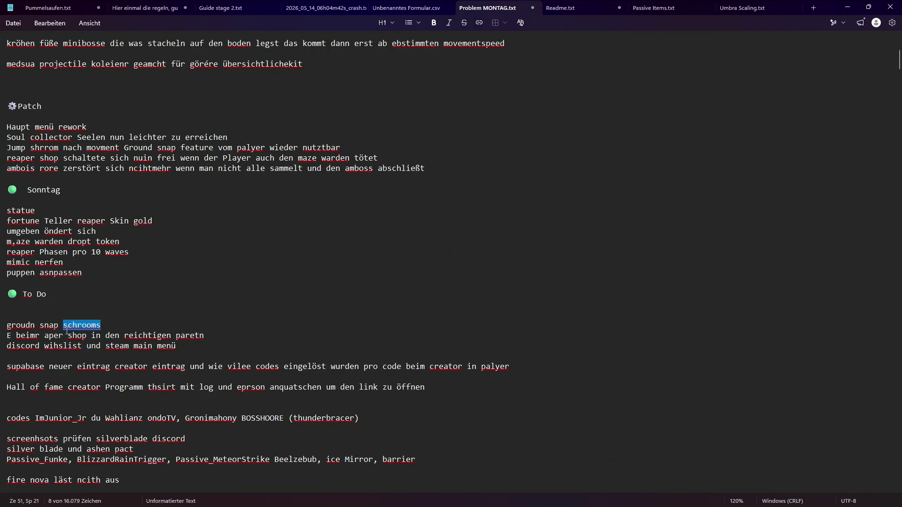
key(ctrl+z)
Step: Remove the maze kill, ambos ore, materail bats levelup and groudn snap schrooms To Do lines
right_click(84, 334)
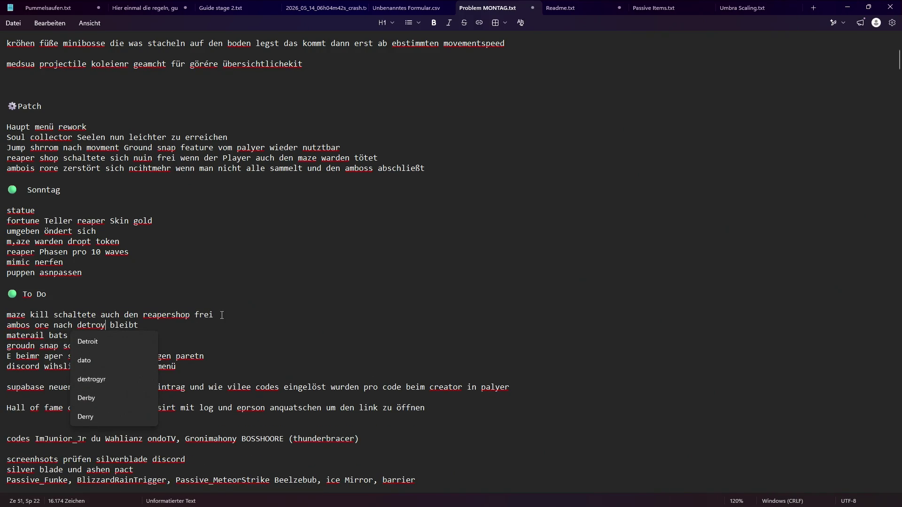
click(50, 314)
key(shift+End)
triple_click(49, 314)
key(Delete)
triple_click(117, 325)
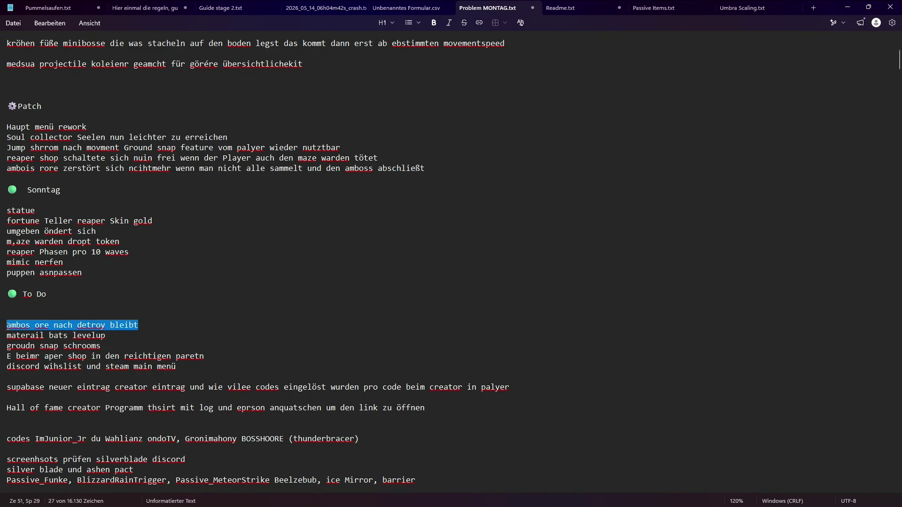
key(Delete)
drag(104, 346, 6, 335)
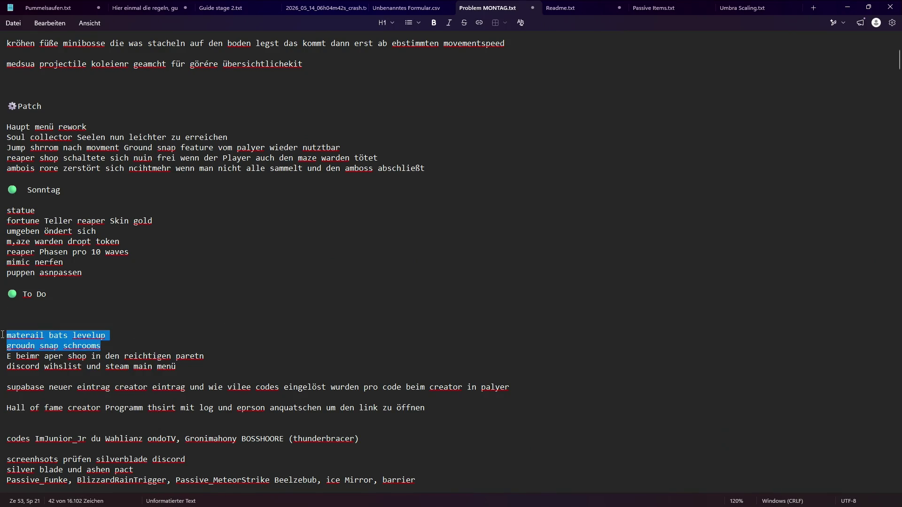
key(Delete)
click(848, 8)
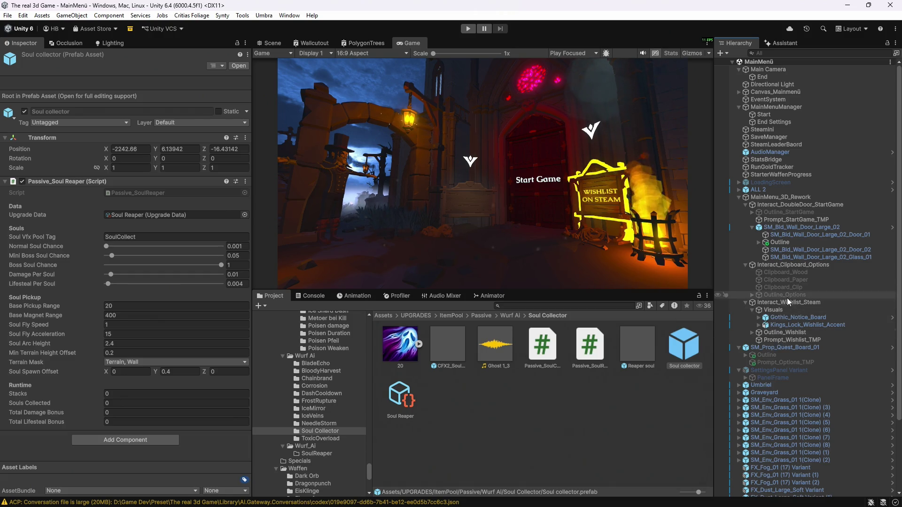
Step: Select the Prompt_Wishlist_TMP text object in the MainMenü Hierarchy
click(780, 340)
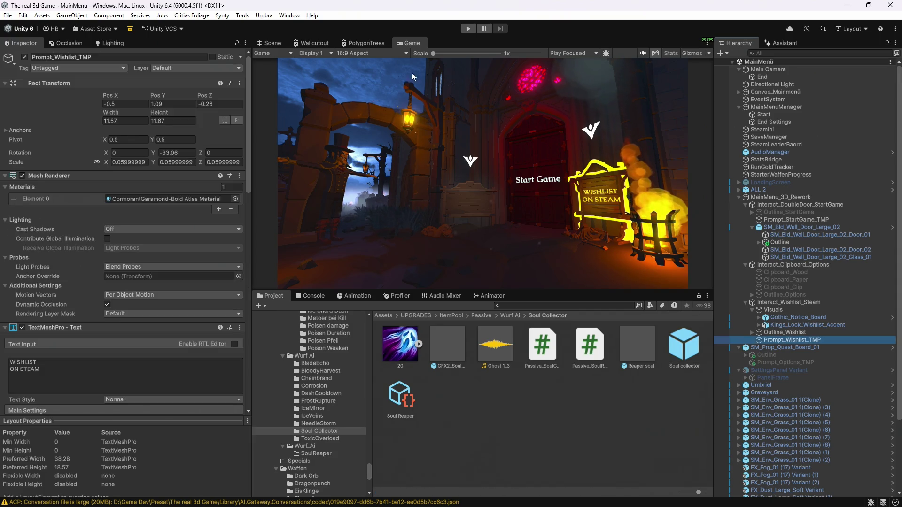
Step: Narrow the Prompt_Wishlist_TMP text box to width 9.94
click(269, 42)
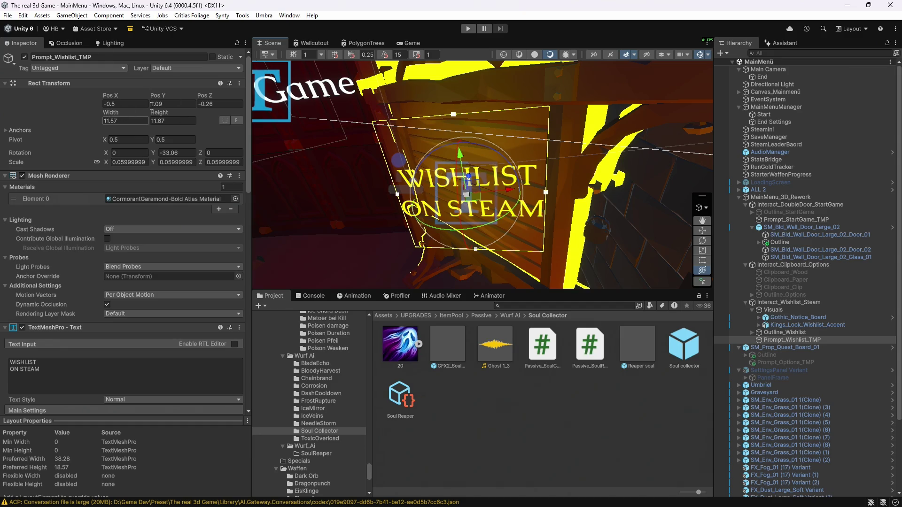
click(110, 114)
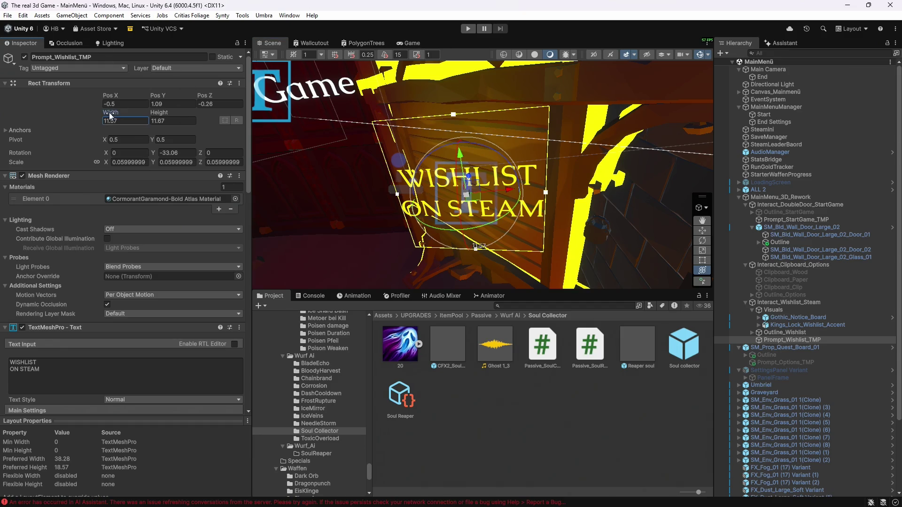
drag(109, 112, 83, 112)
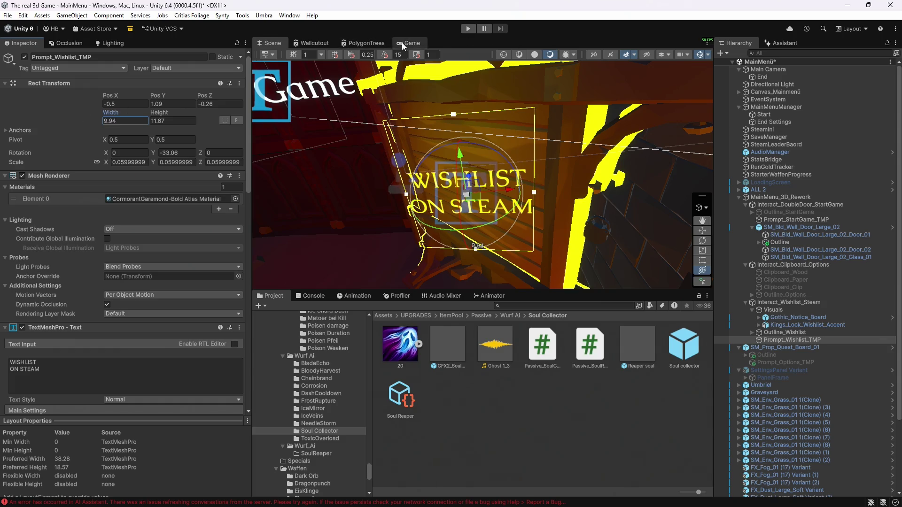
Step: Shift the wishlist text slightly left to Pos X -0.53
click(402, 43)
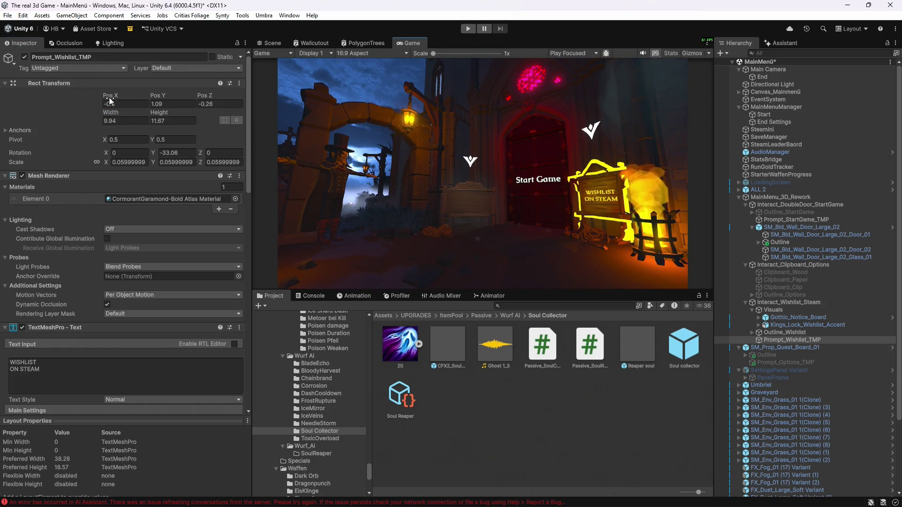
drag(110, 96, 119, 104)
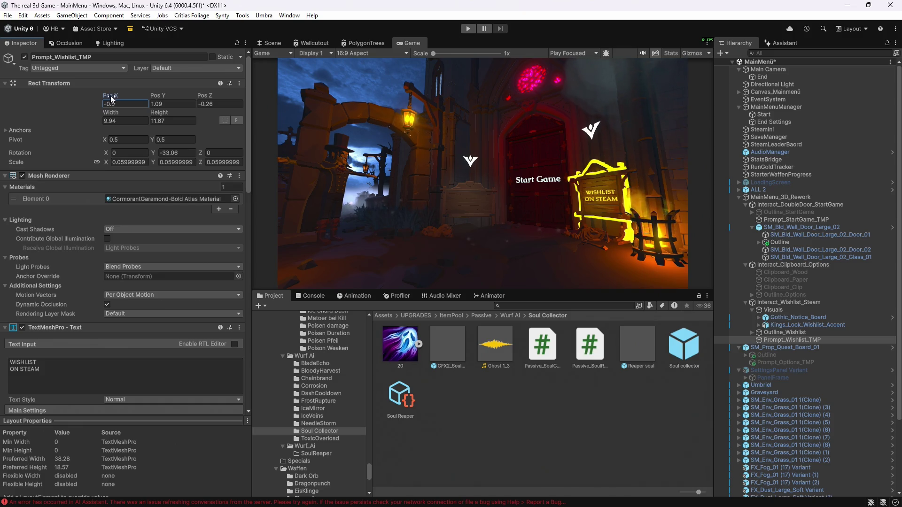
double_click(119, 104)
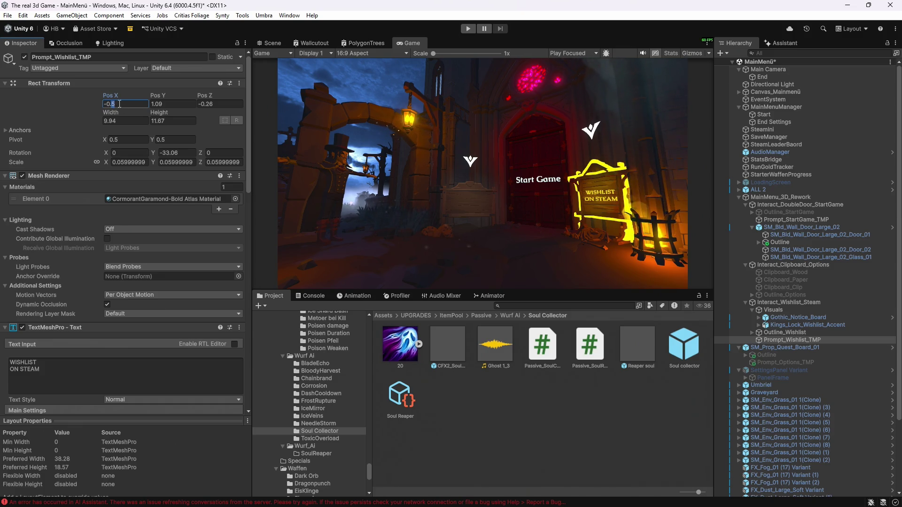
text(6)
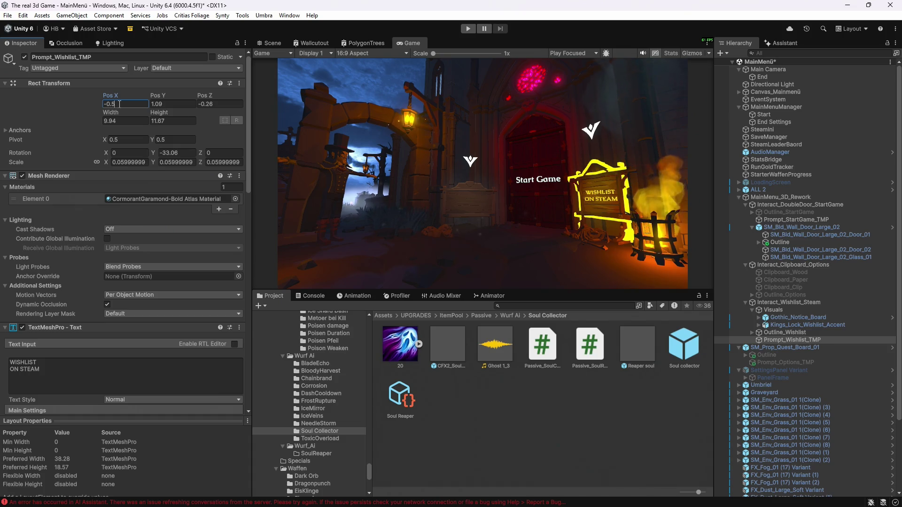
text(4)
key(BackSpace)
text(3)
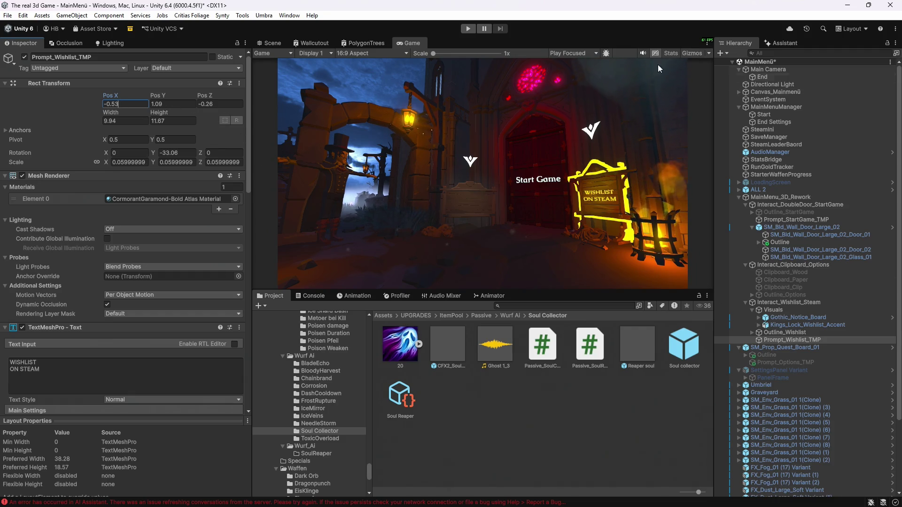
click(781, 42)
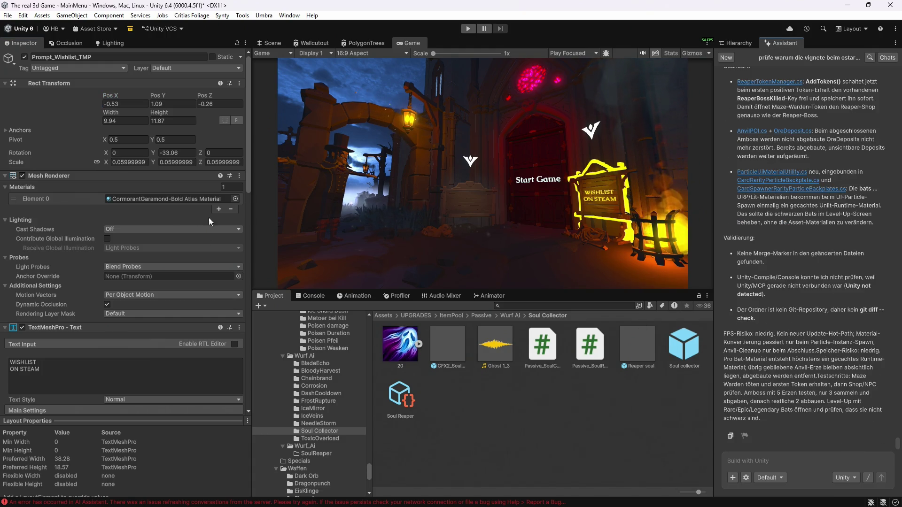
Step: Open the recent Stage_Hub scene and show its Hierarchy beside the Scene view
click(8, 15)
click(8, 15)
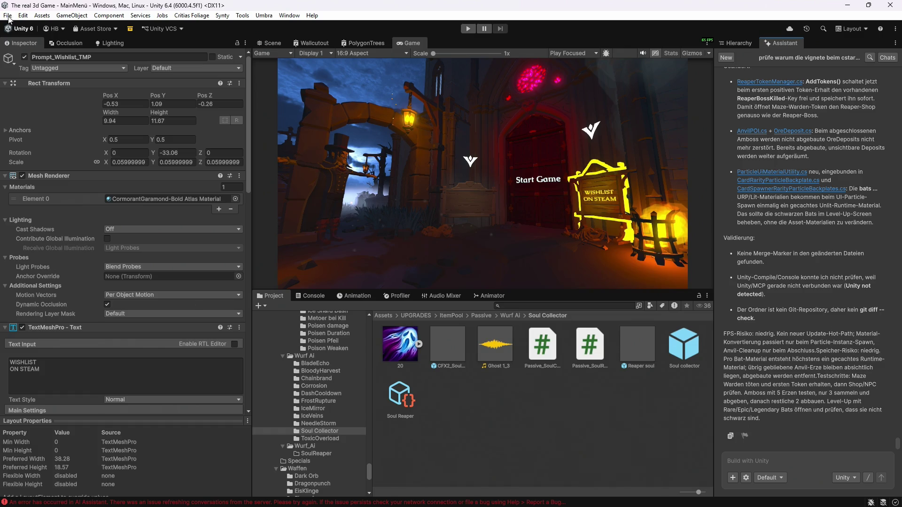
click(7, 17)
click(8, 15)
click(7, 16)
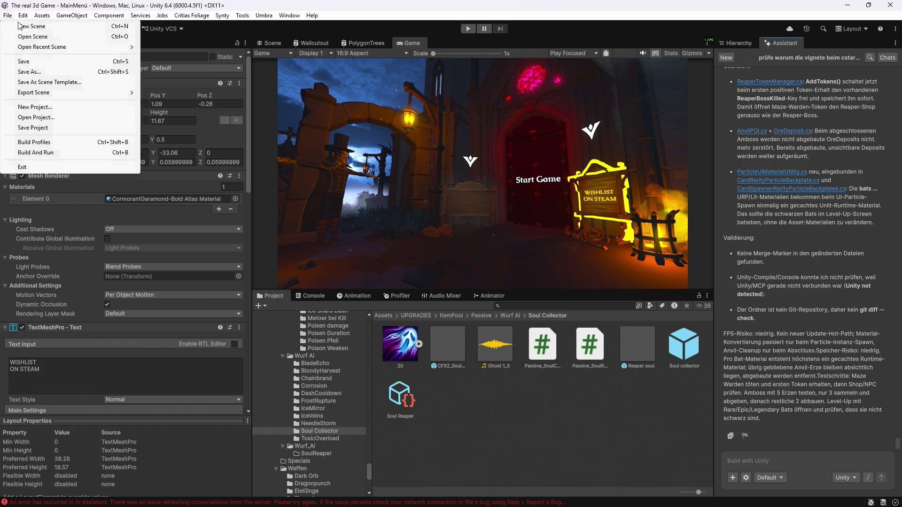
mouse_move(47, 54)
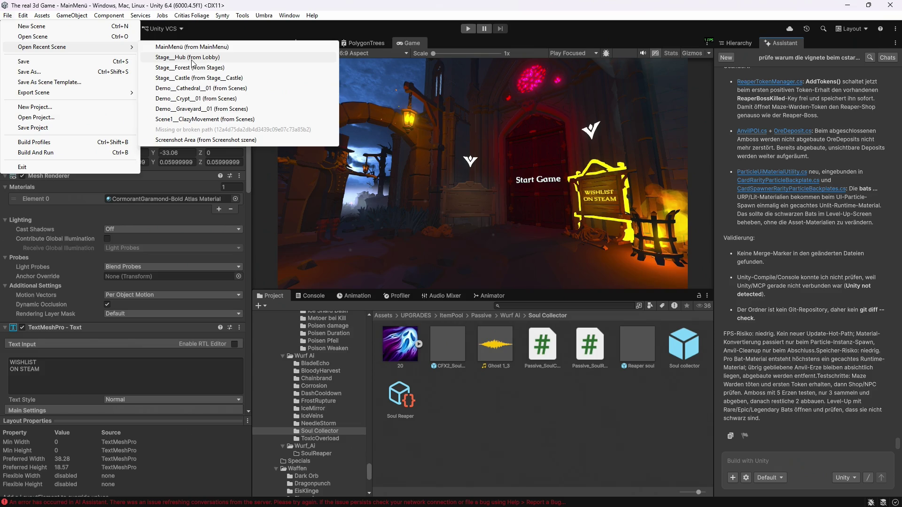
click(193, 58)
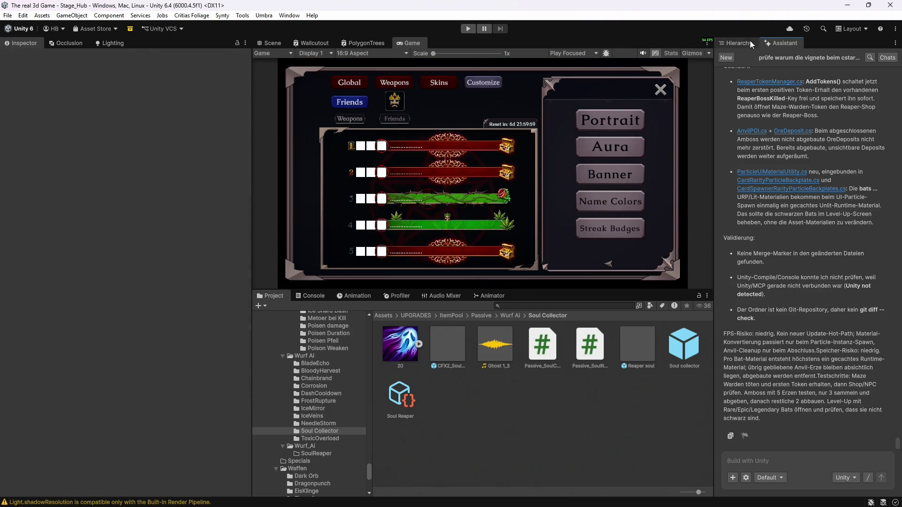
click(742, 43)
click(272, 43)
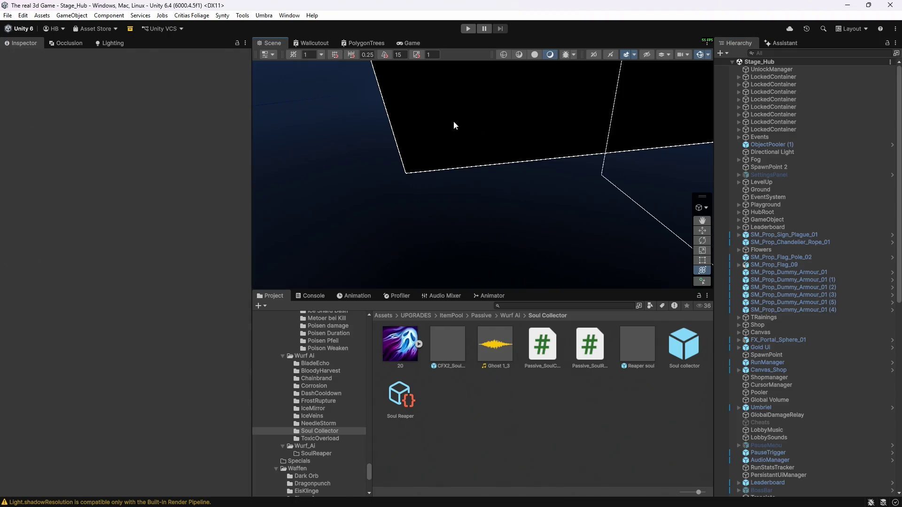
Step: Inspect ObjectPooler (1), the Leaderboard Trigger text and ReaperShopUI in Stage_Hub
double_click(770, 145)
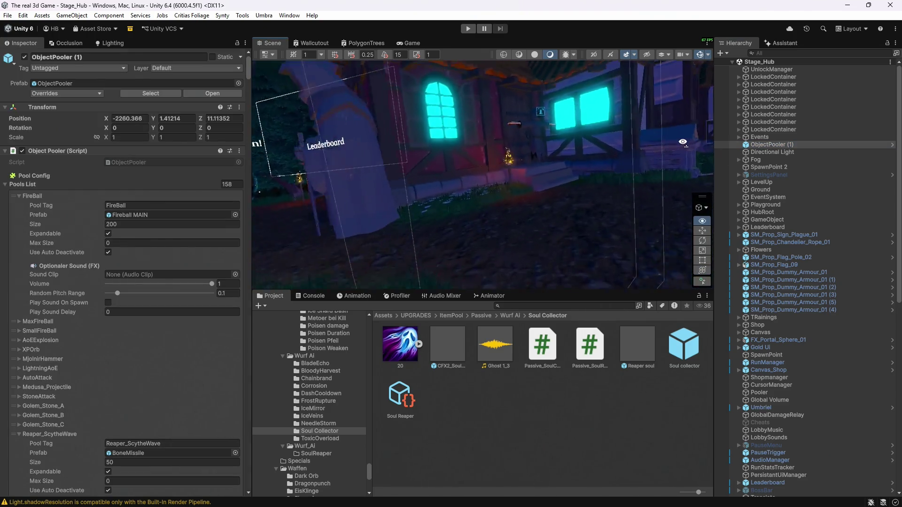
click(522, 145)
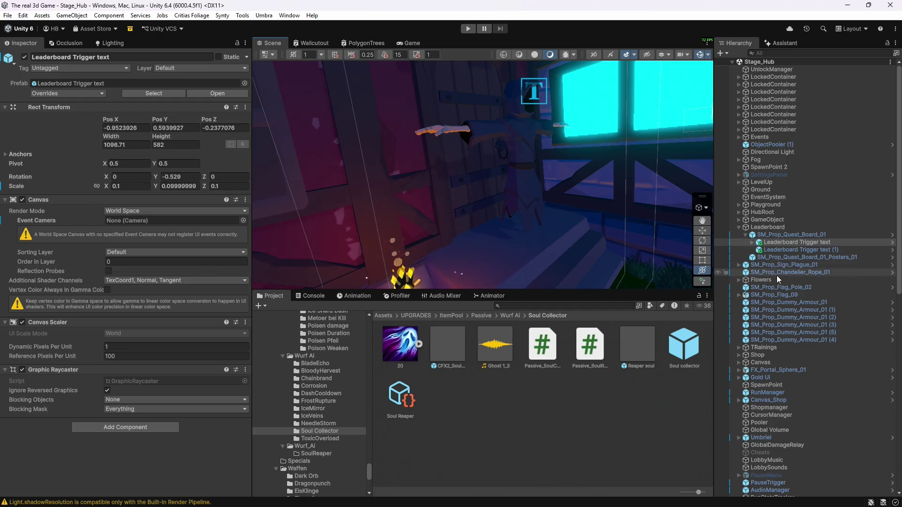
click(526, 154)
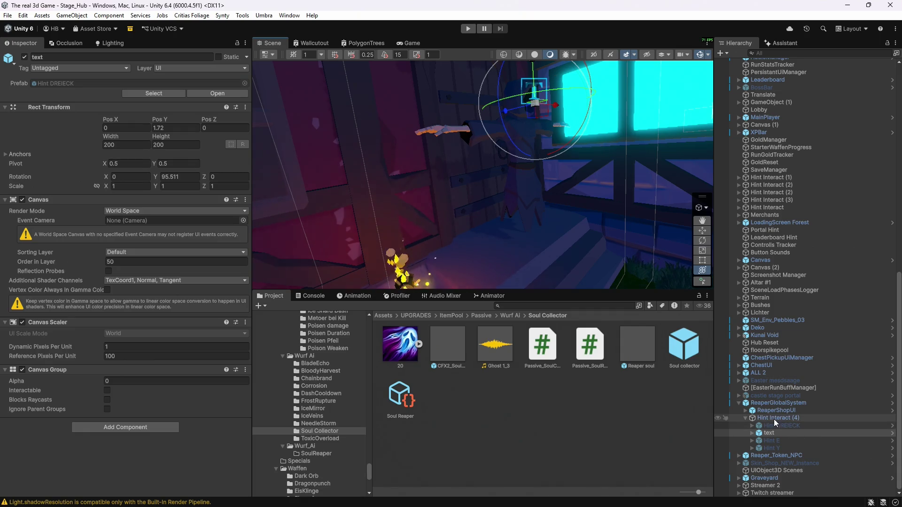
click(746, 411)
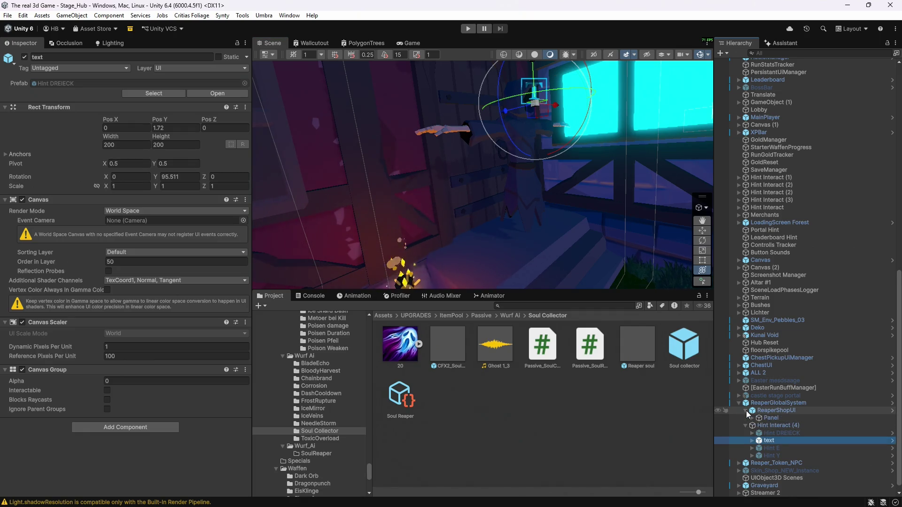
click(745, 411)
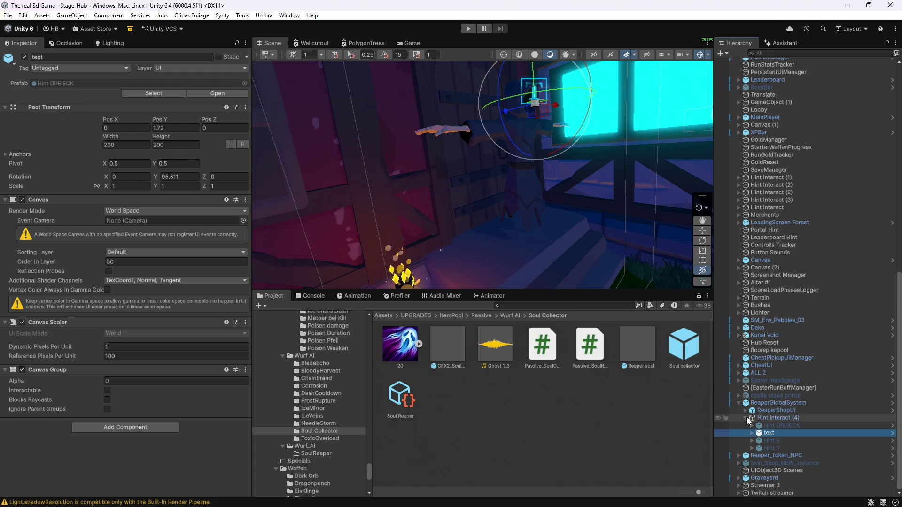
Step: Try dragging Hint Interact (4) under Reaper_Token_NPC, dismissing the prefab restructure warnings
click(738, 455)
scroll(756, 413, down, 3)
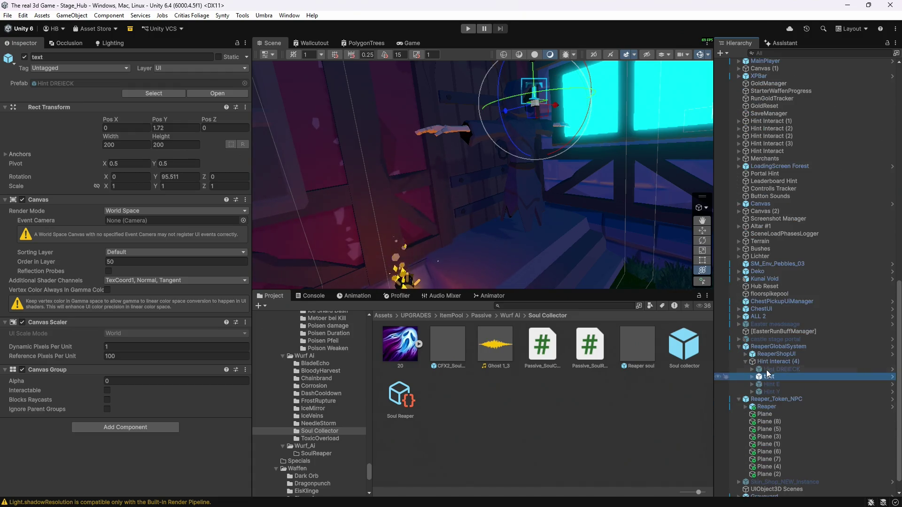
drag(763, 364, 762, 401)
click(512, 281)
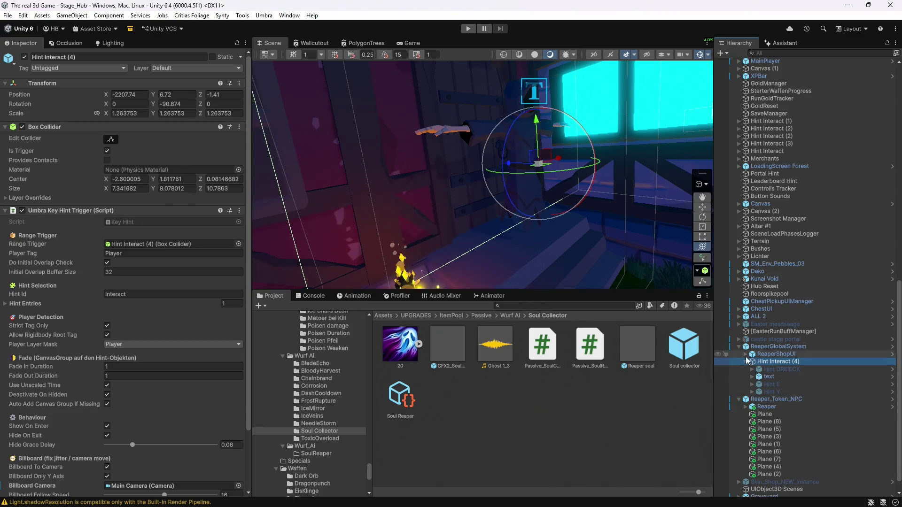
drag(762, 366, 754, 351)
click(511, 282)
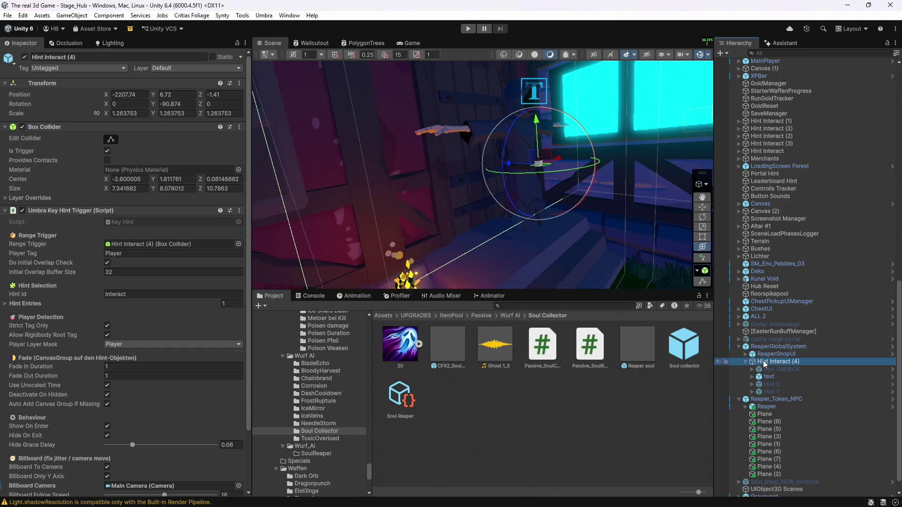
click(770, 346)
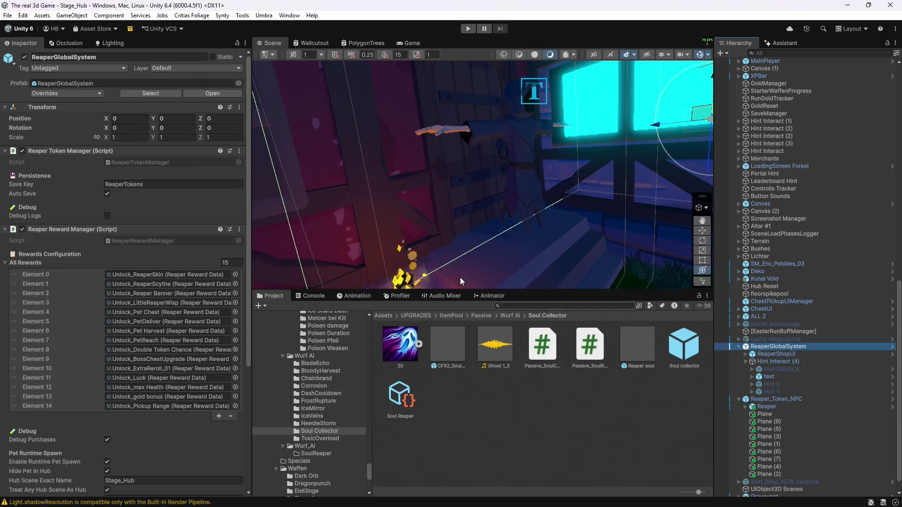
click(61, 93)
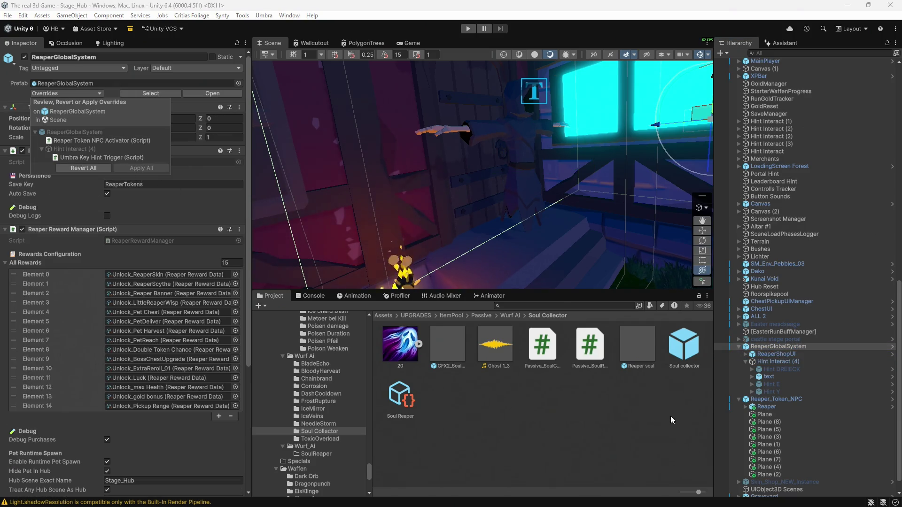
click(764, 362)
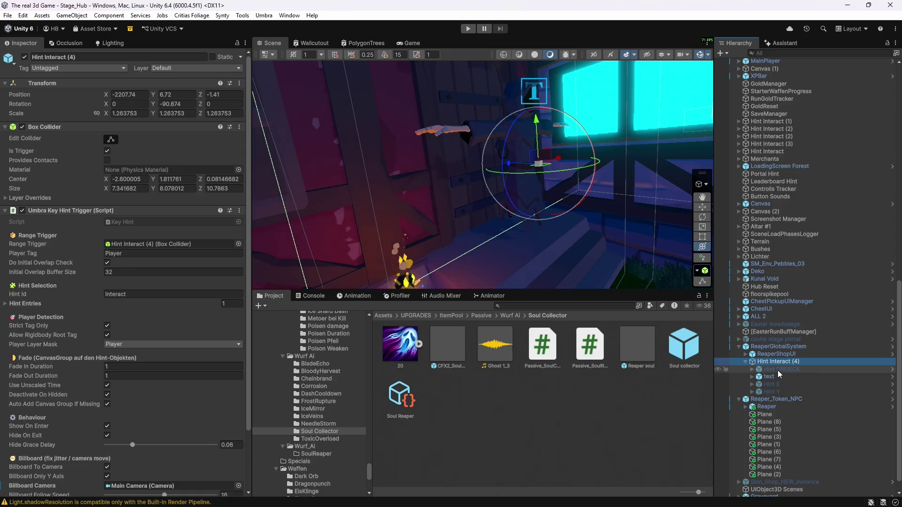
Step: Paste a copy of Hint Interact (4) as a child of Reaper_Token_NPC and check its children
click(765, 400)
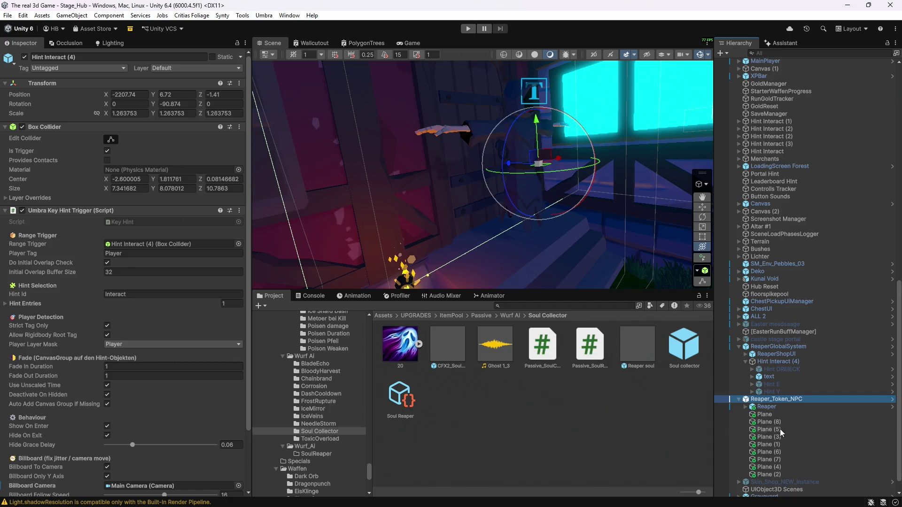
key(ctrl+v)
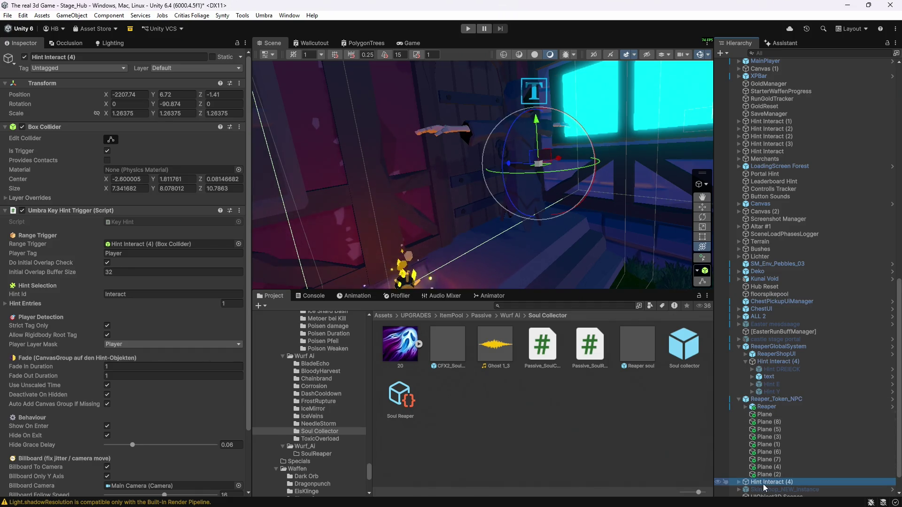
drag(764, 412, 738, 405)
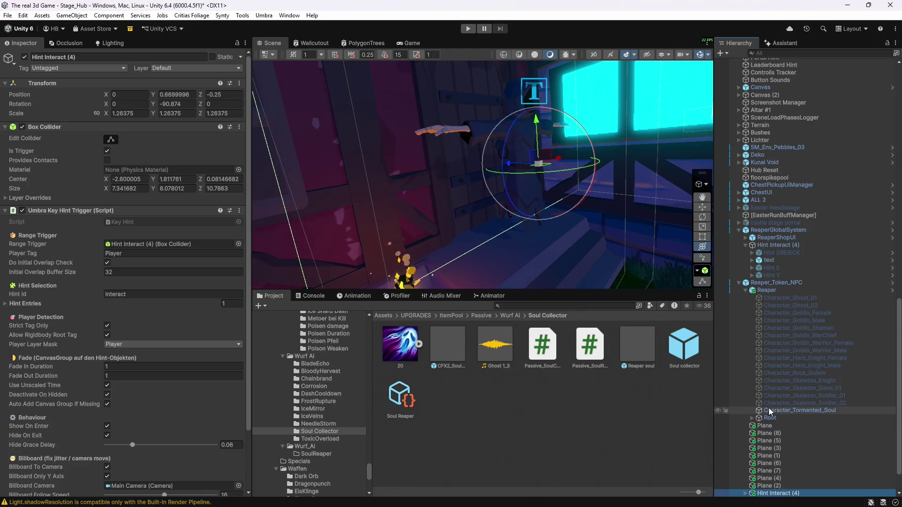
click(745, 290)
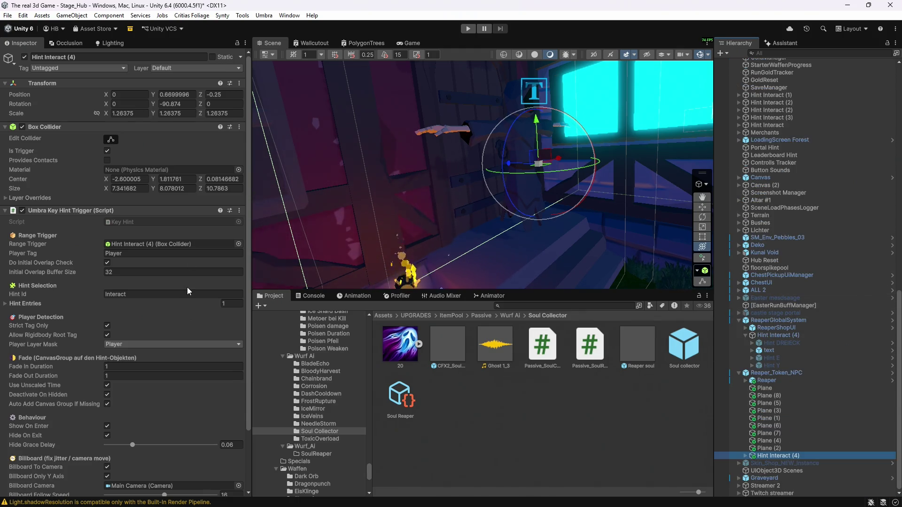
scroll(187, 291, down, 5)
click(746, 456)
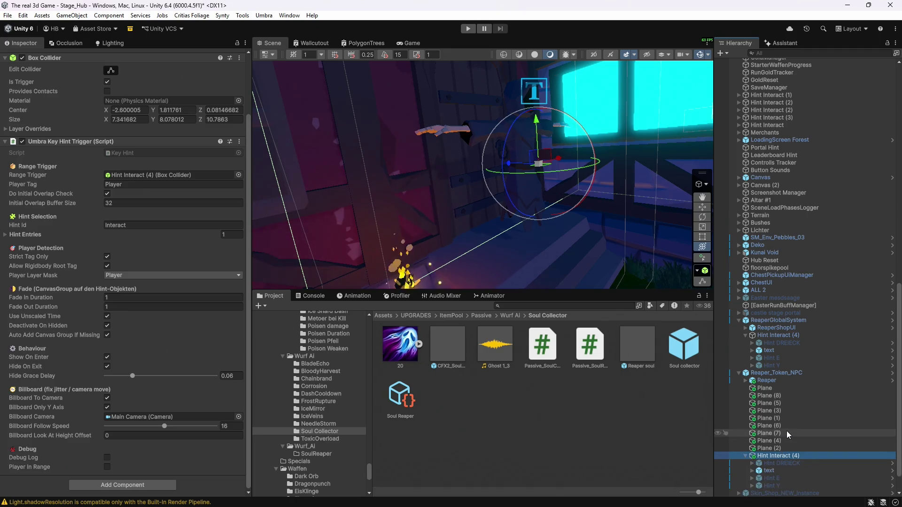
scroll(786, 430, down, 2)
click(773, 441)
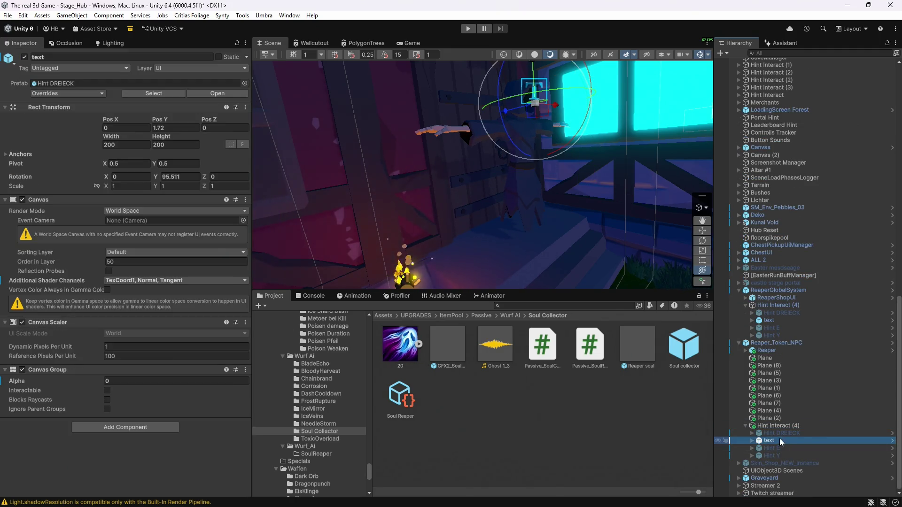
click(775, 449)
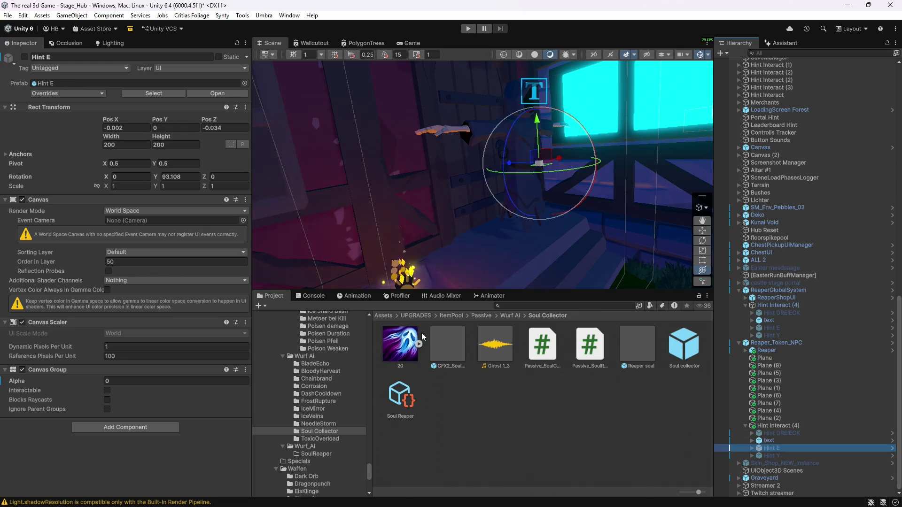
Step: Delete the original Hint Interact (4) from ReaperGlobalSystem
click(765, 306)
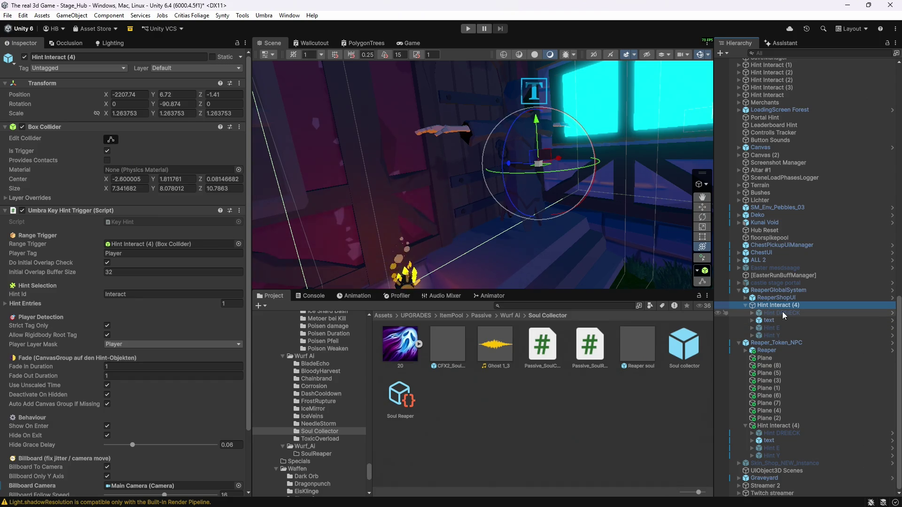
key(Delete)
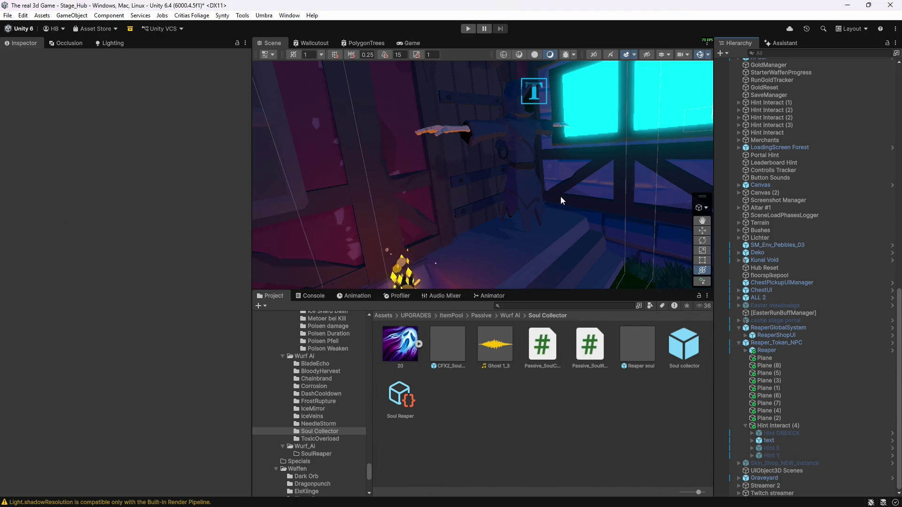
click(7, 15)
Step: Save the scene and the whole project
click(19, 62)
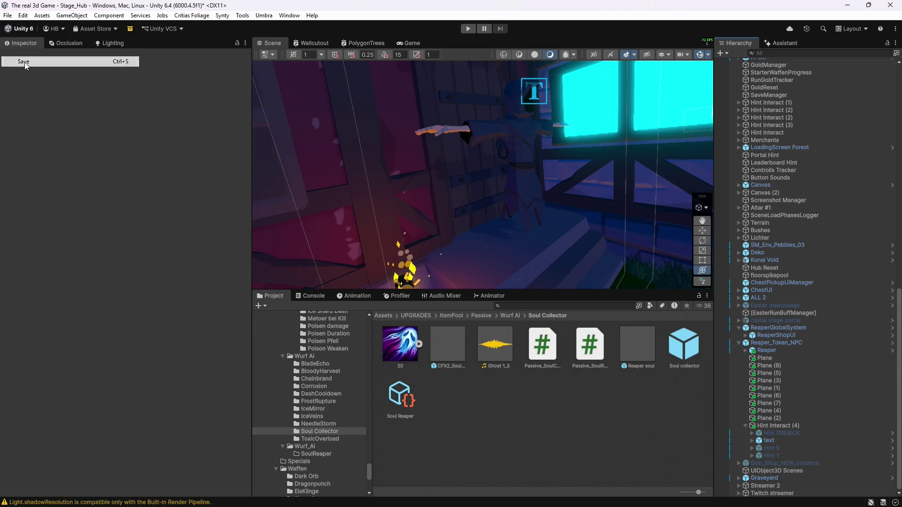
click(7, 15)
click(28, 125)
Step: Play-test: open and close the Reaper Rewards shop, reroll the level-up cards, then stop
key(ctrl+p)
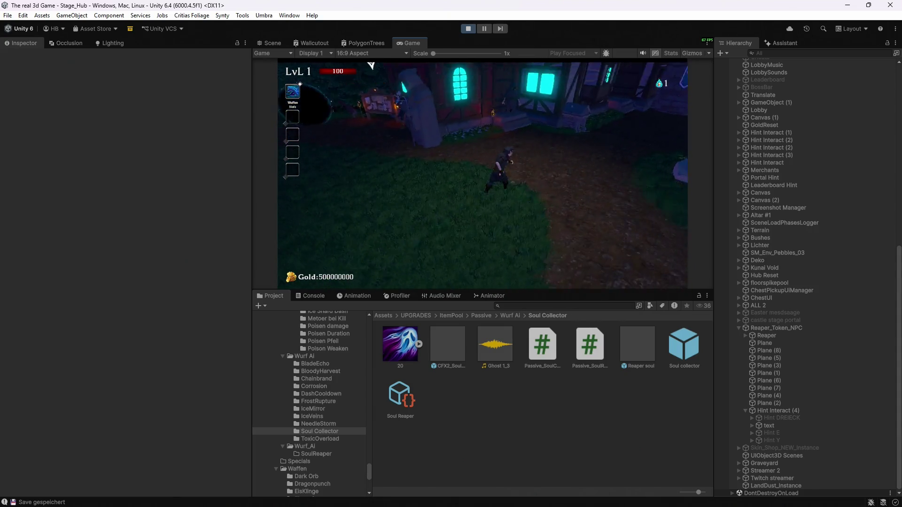
key(e)
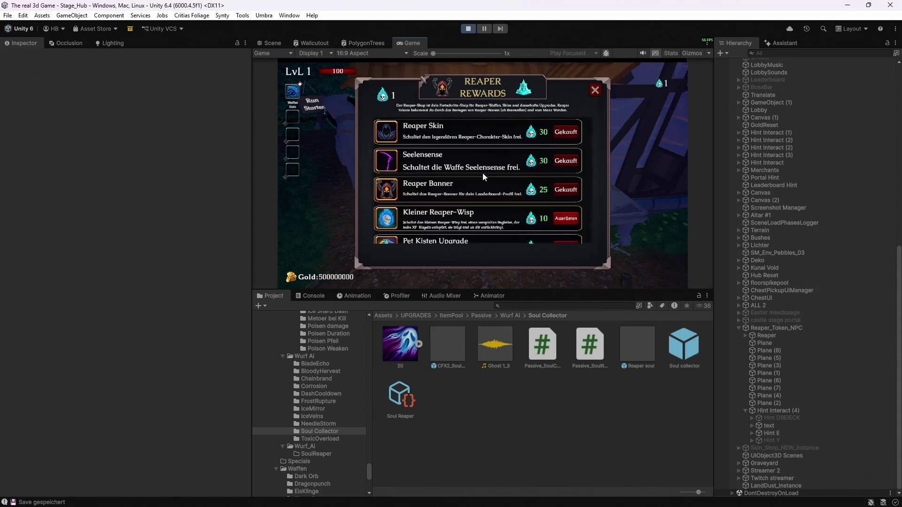
click(590, 95)
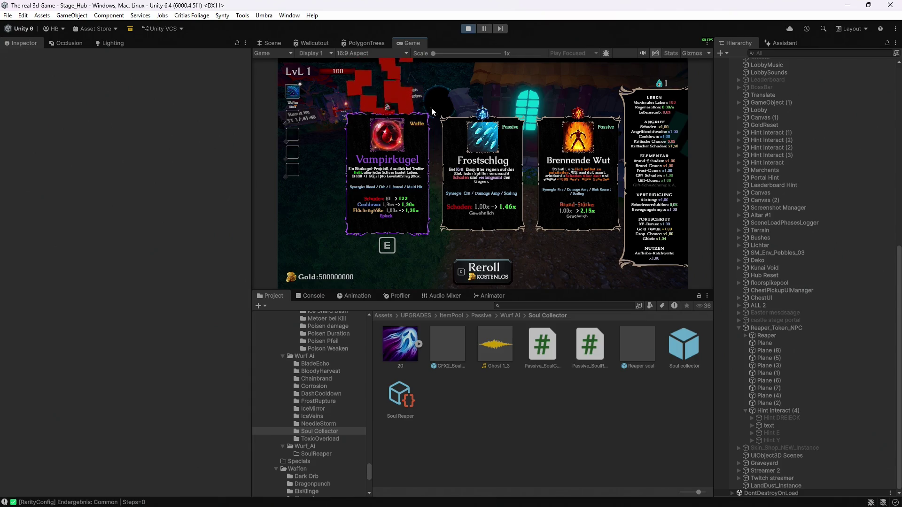
key(r)
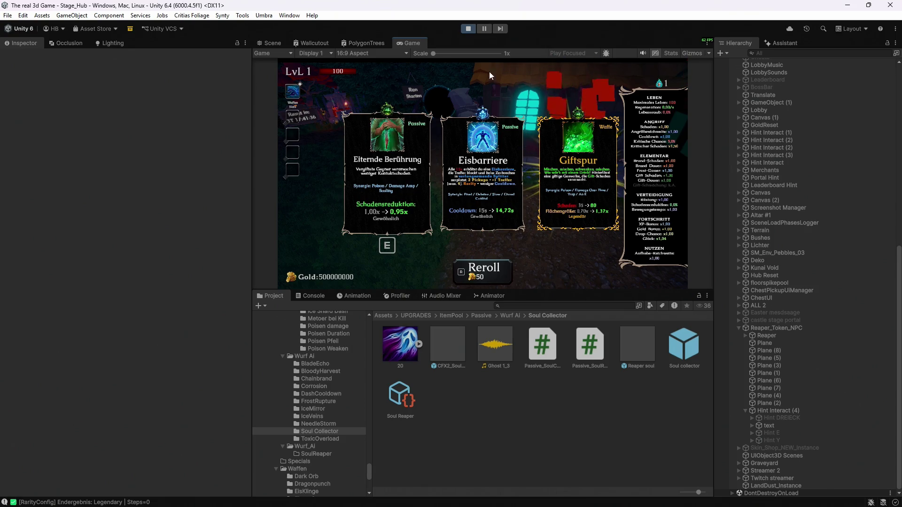
click(468, 28)
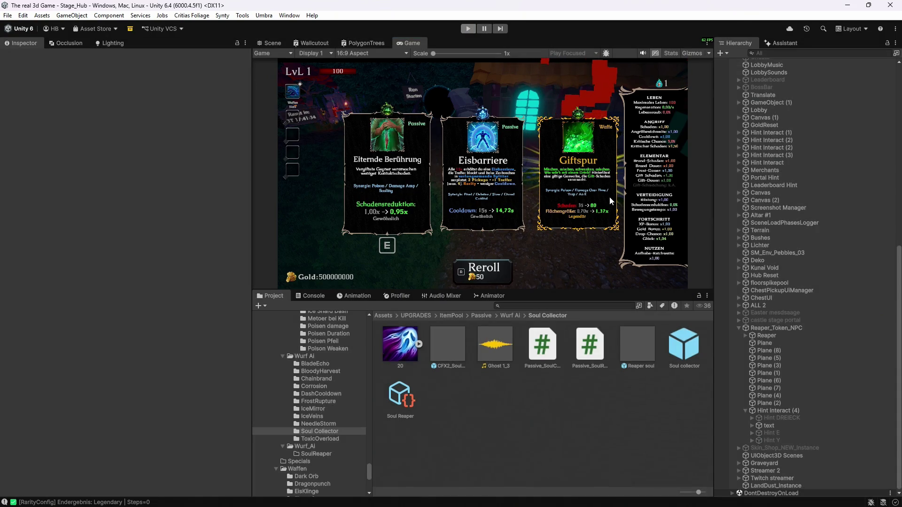
click(781, 40)
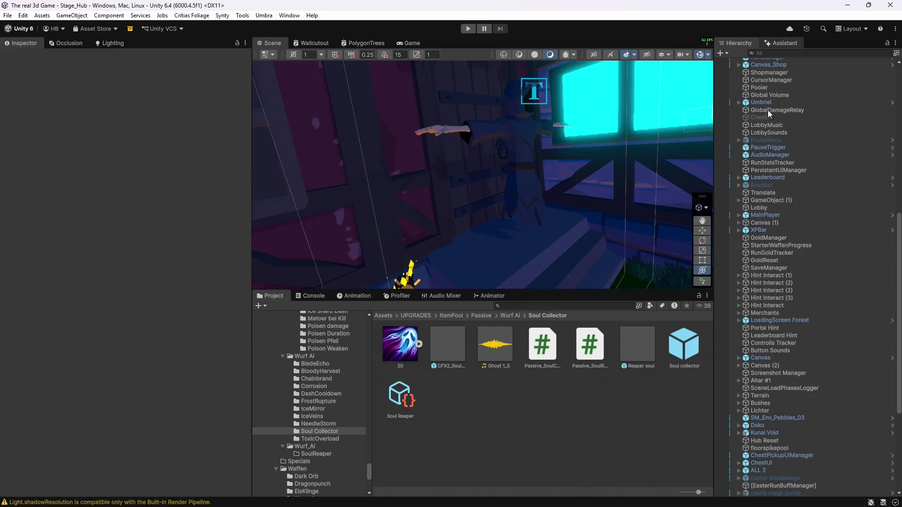
Step: Ask the AI Assistant to drop the bat code fix and set the bat materials to Unlit
click(757, 463)
text(lle)
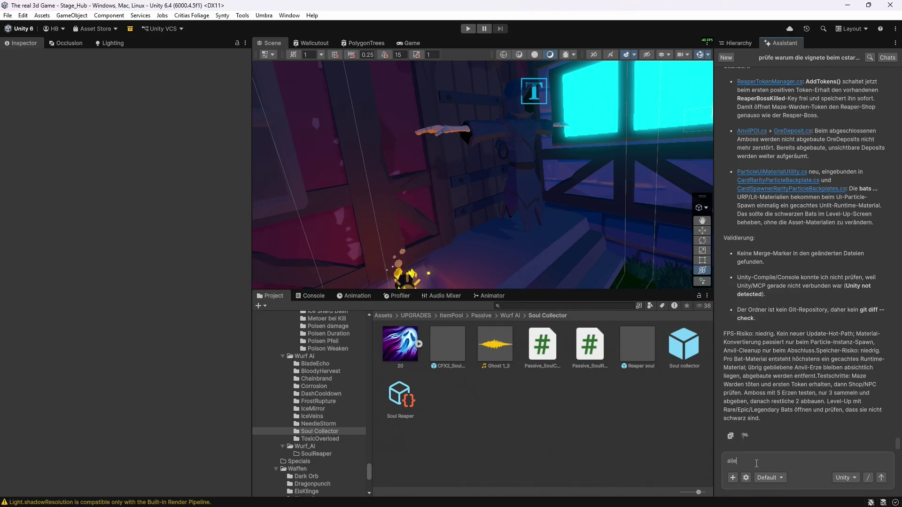
text(s lk super )
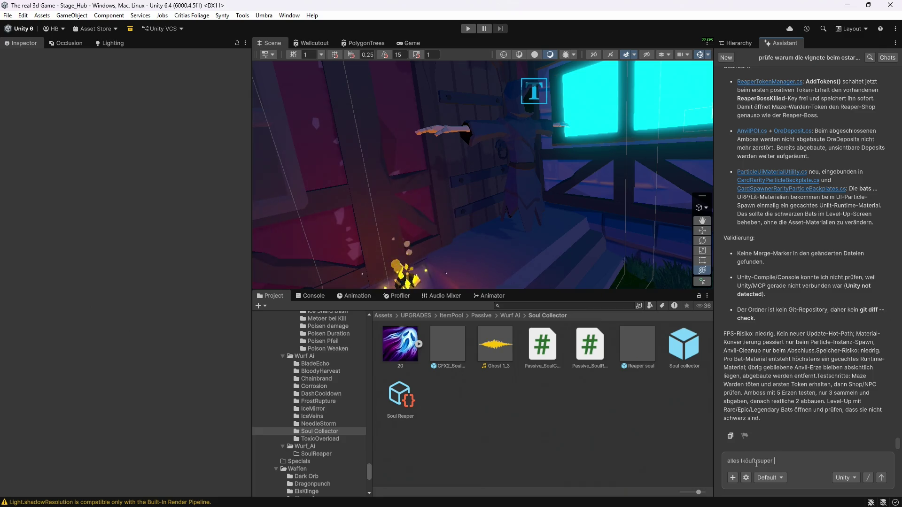
text(nur bats hast du verkackt,)
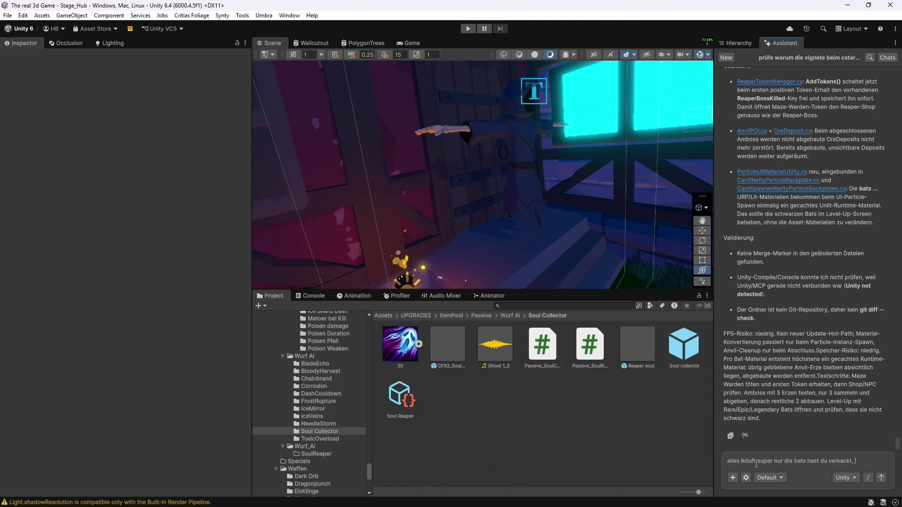
text( cod)
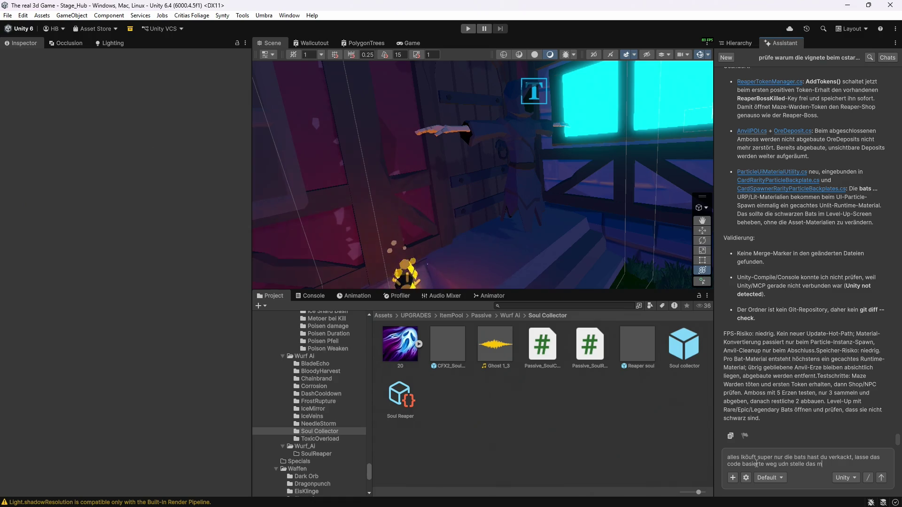
text(teraial )
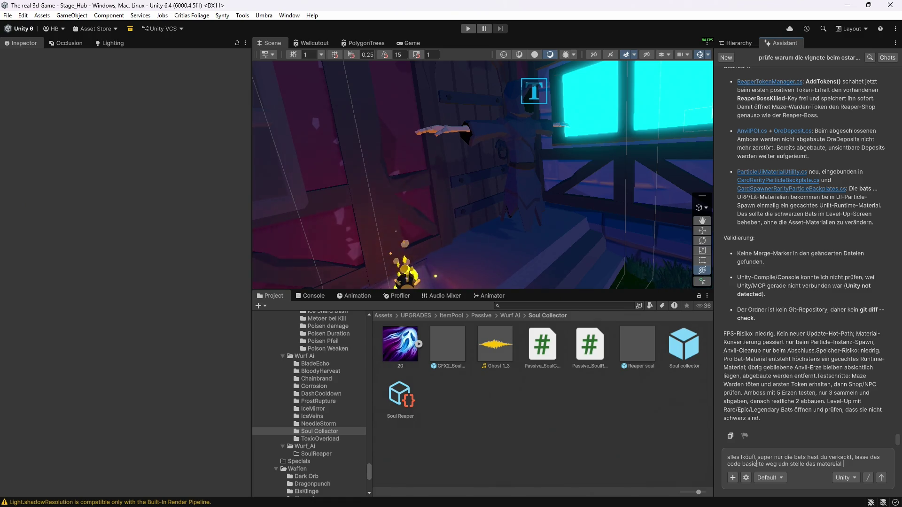
text(umm )
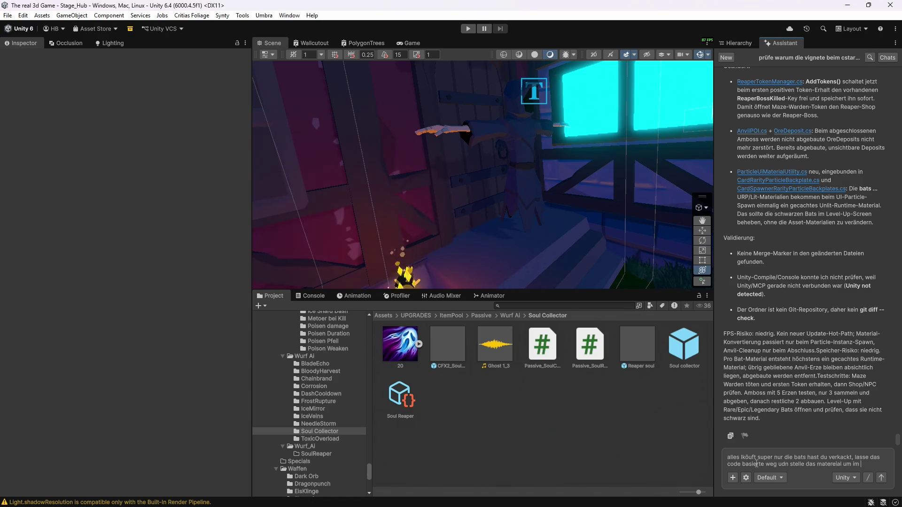
text(projekt auf un)
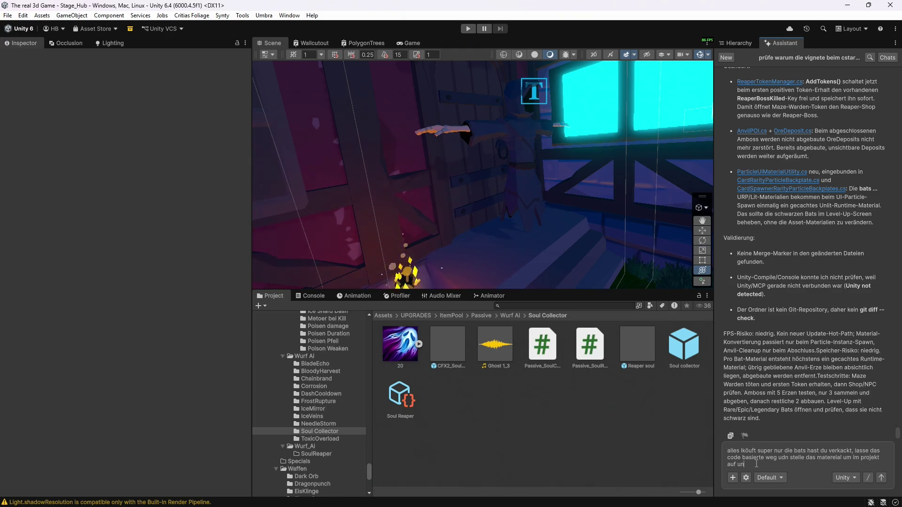
text(mit den gleich)
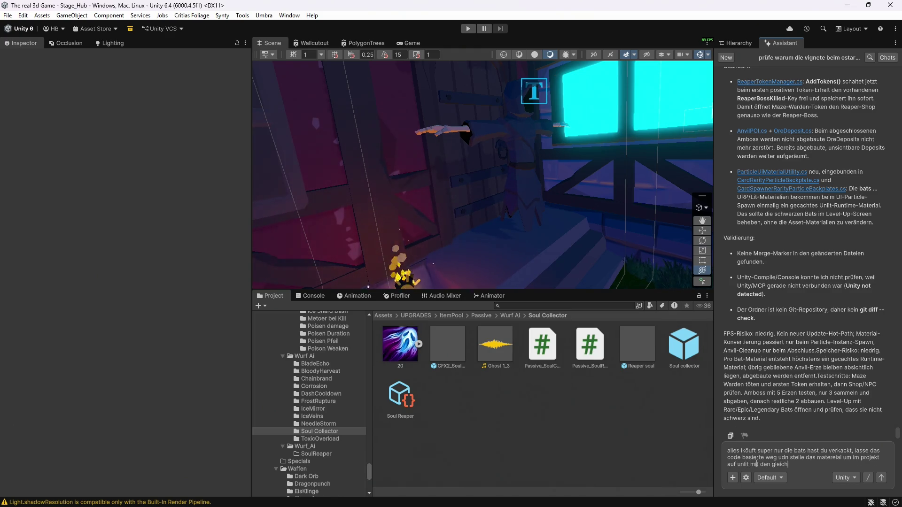
text(en segs)
key(Return)
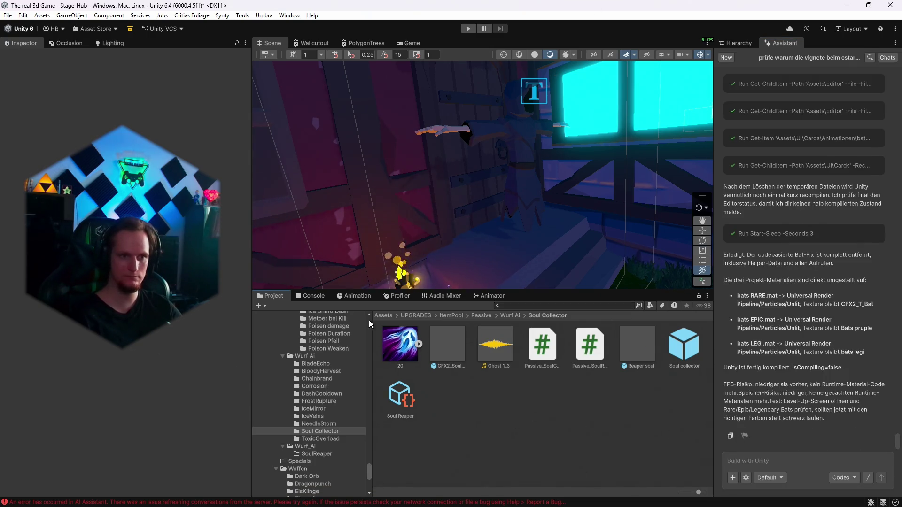
Step: Check the Console for warnings, then save the scene and the project
click(311, 295)
click(270, 295)
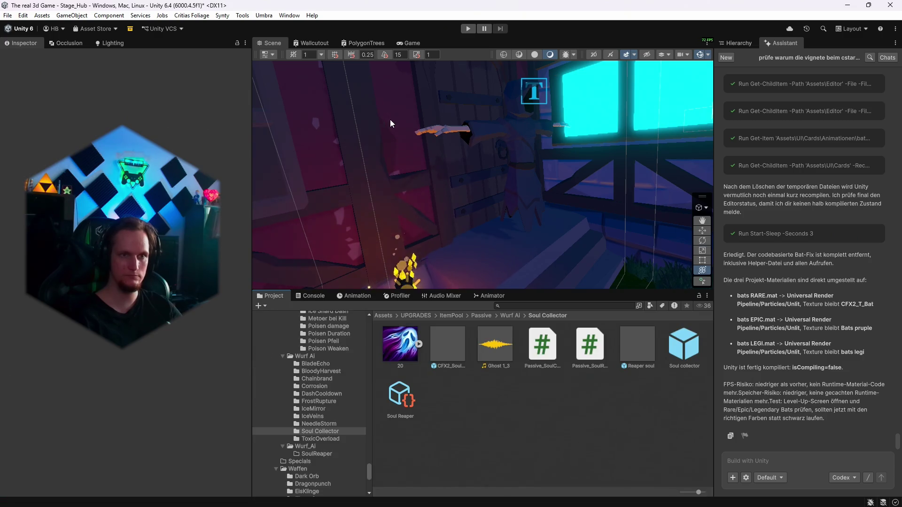
click(7, 15)
click(24, 61)
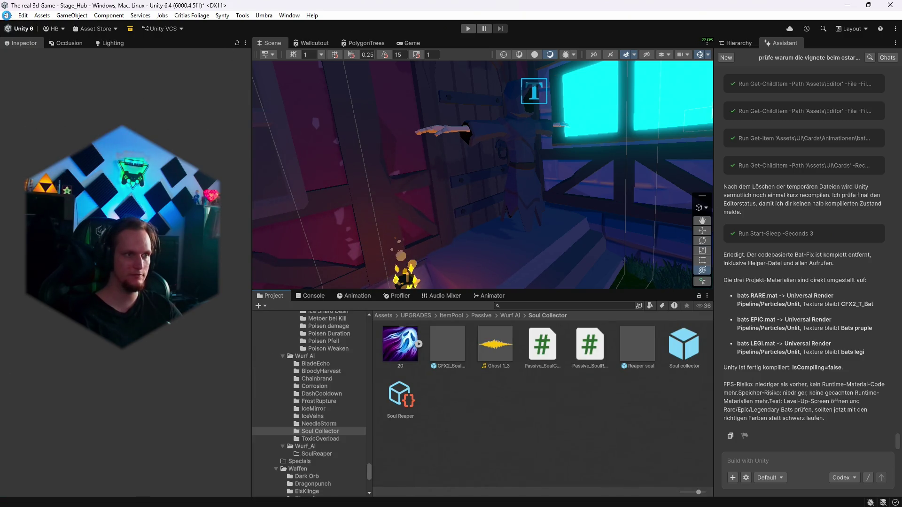
click(7, 15)
click(23, 125)
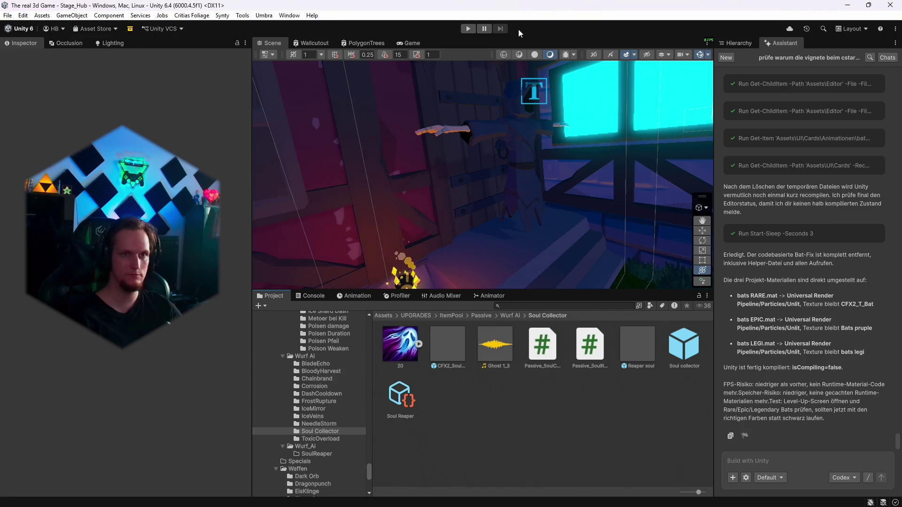
Step: Run the game, reroll the level-up cards with R, and stop playing
click(468, 29)
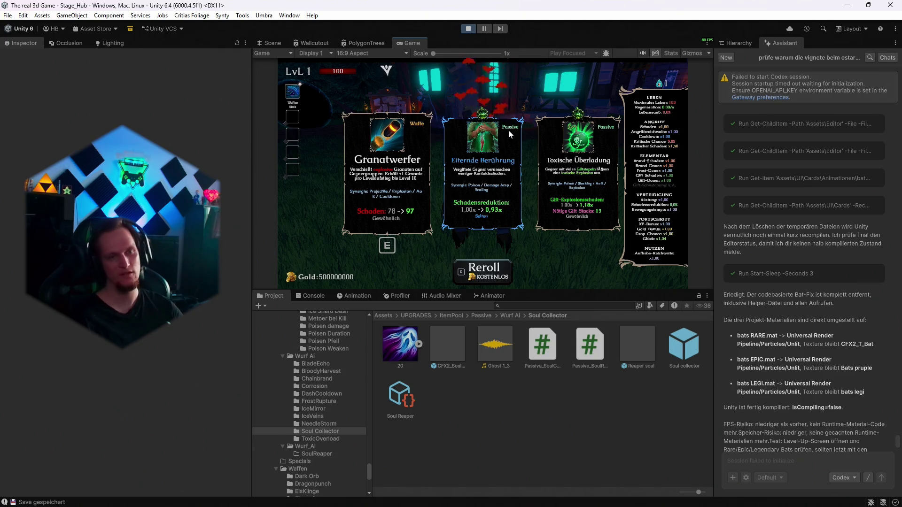
key(r)
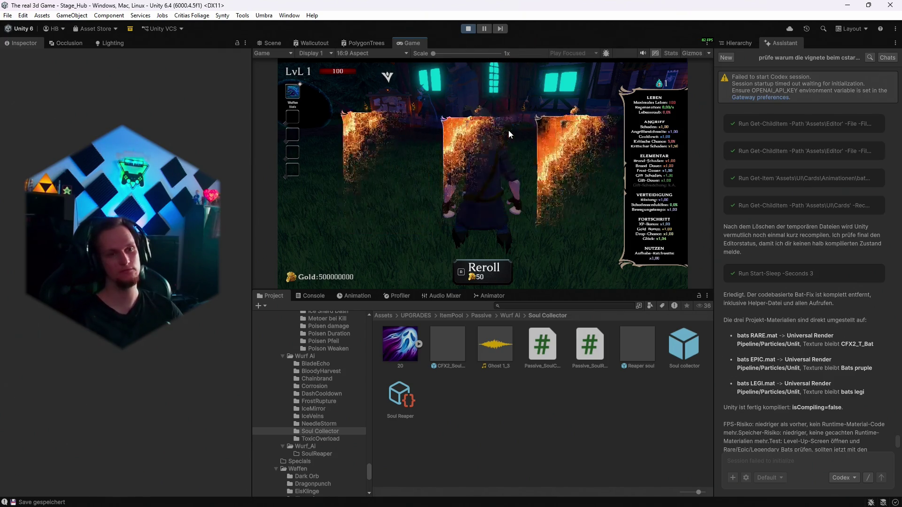
click(468, 29)
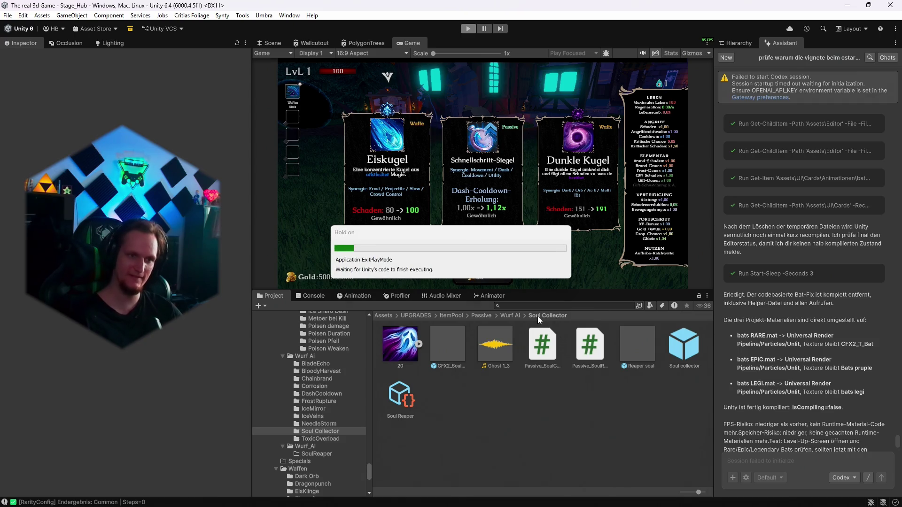
Step: Find the bats folder, open the bats epic particle prefab, and frame its particles
click(502, 306)
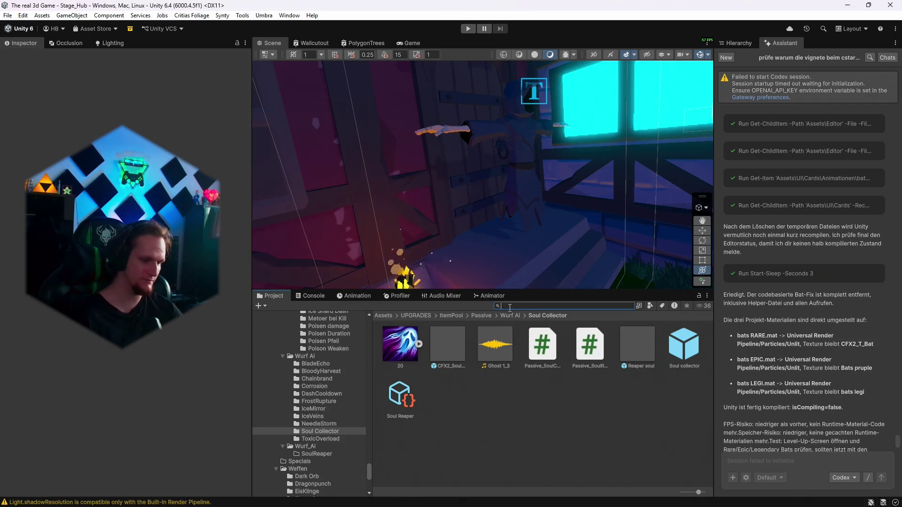
text(bats)
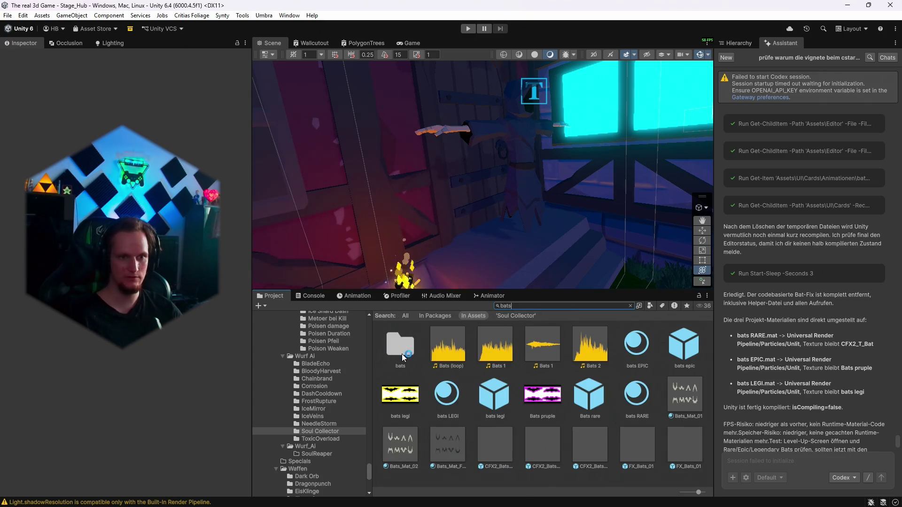
double_click(402, 353)
double_click(404, 354)
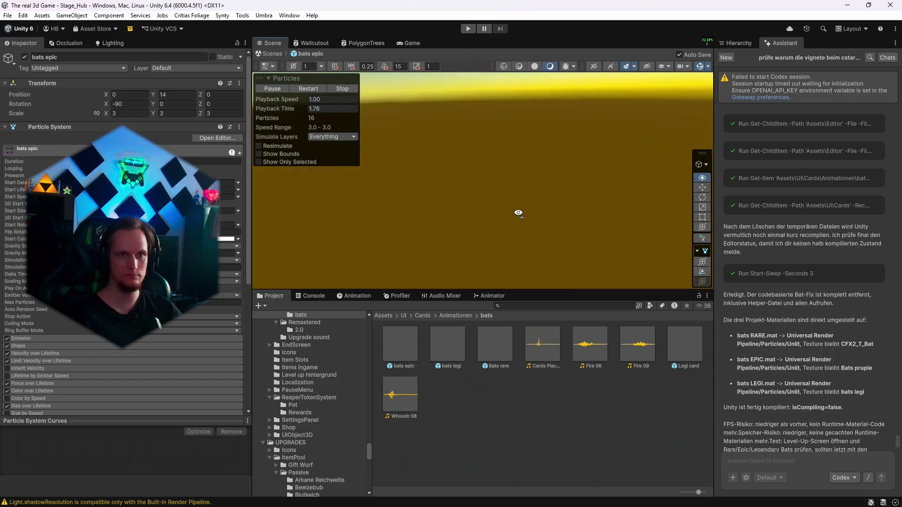
click(740, 43)
key(f)
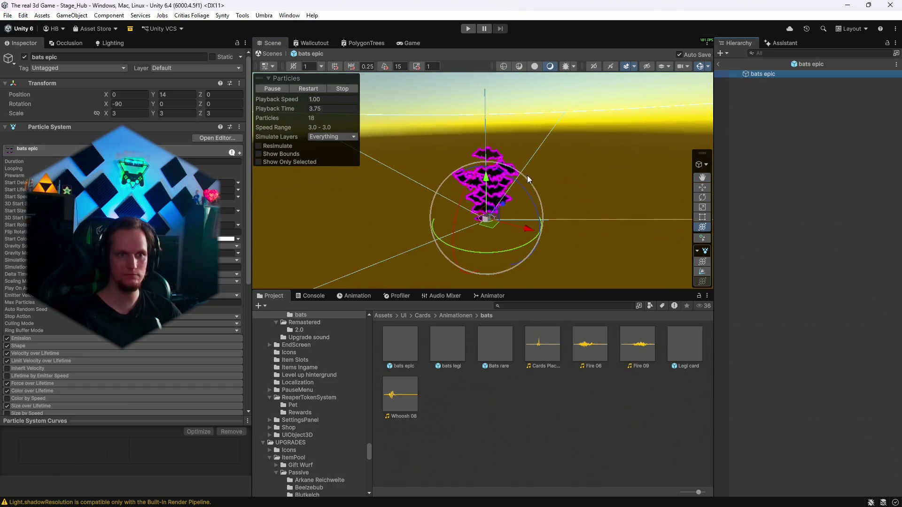
drag(527, 176, 602, 183)
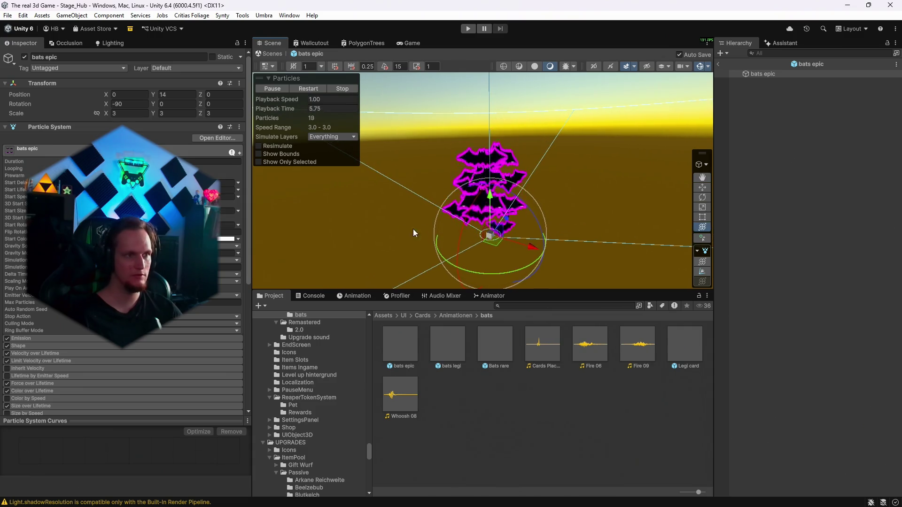
scroll(38, 309, down, 10)
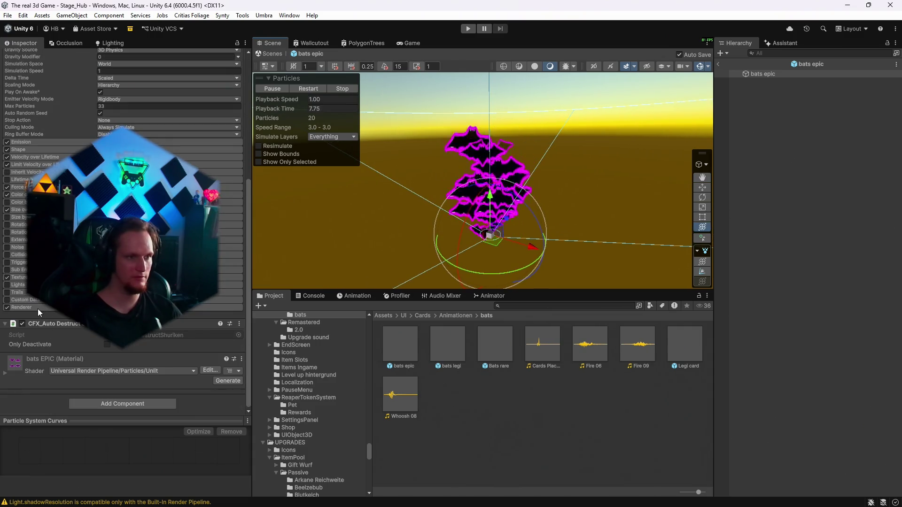
Step: Review the bats EPIC and bats RARE material shaders, then open the Legi card prefab
click(225, 279)
click(495, 346)
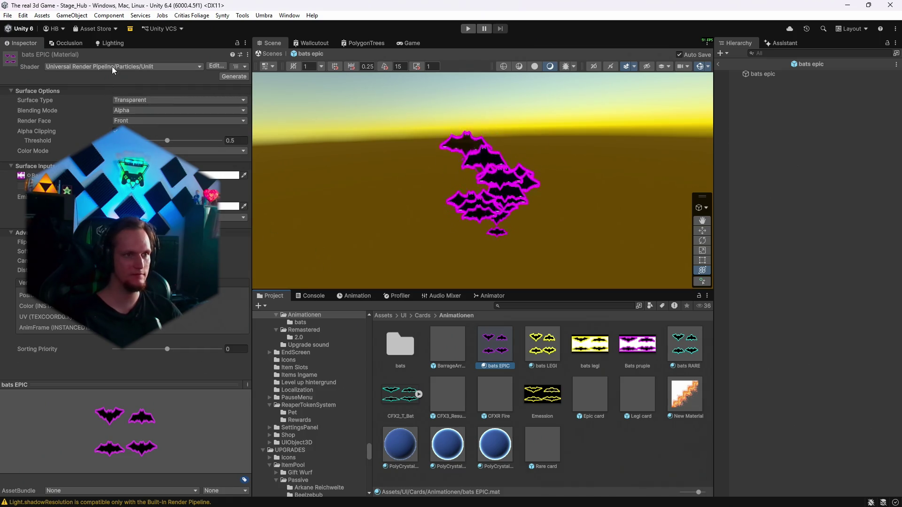
click(680, 359)
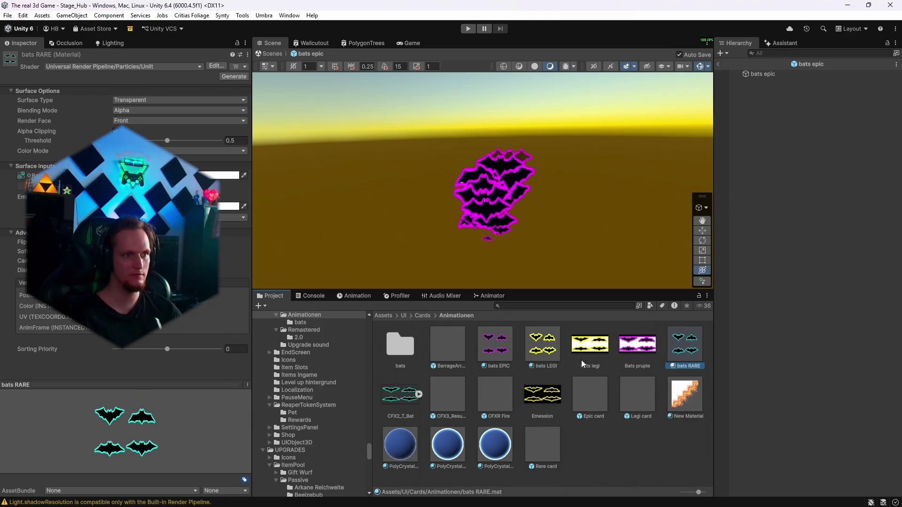
click(162, 68)
click(627, 463)
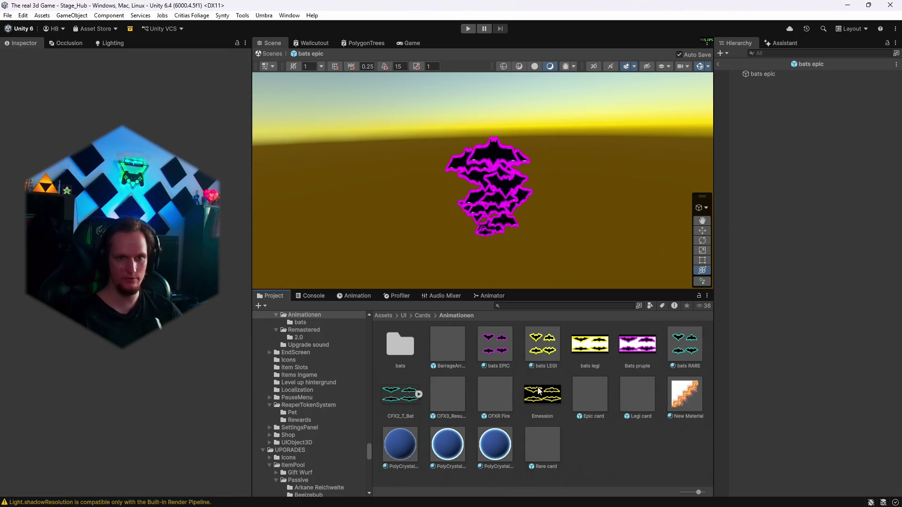
double_click(635, 401)
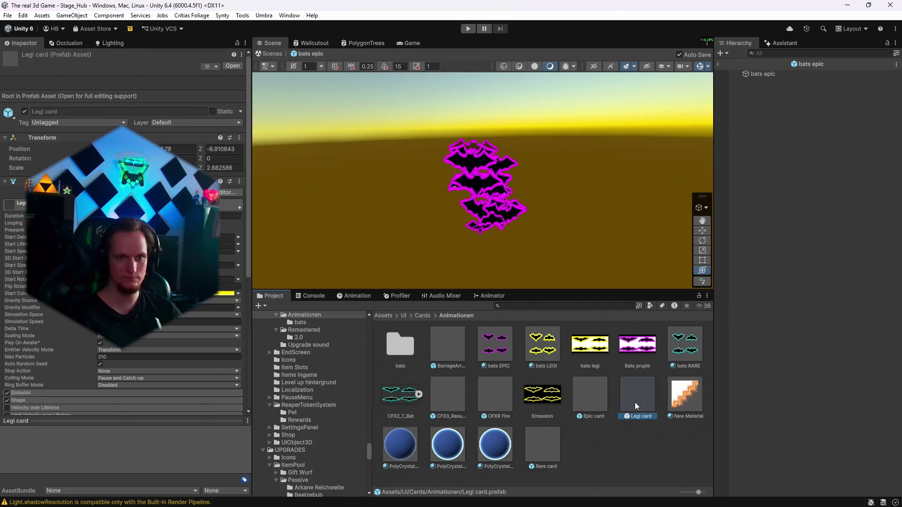
Step: Locate the Legi card's CFX_RayRounded material through its particle Renderer module
mouse_move(582, 195)
mouse_down()
mouse_move(586, 149)
mouse_move(583, 170)
mouse_up()
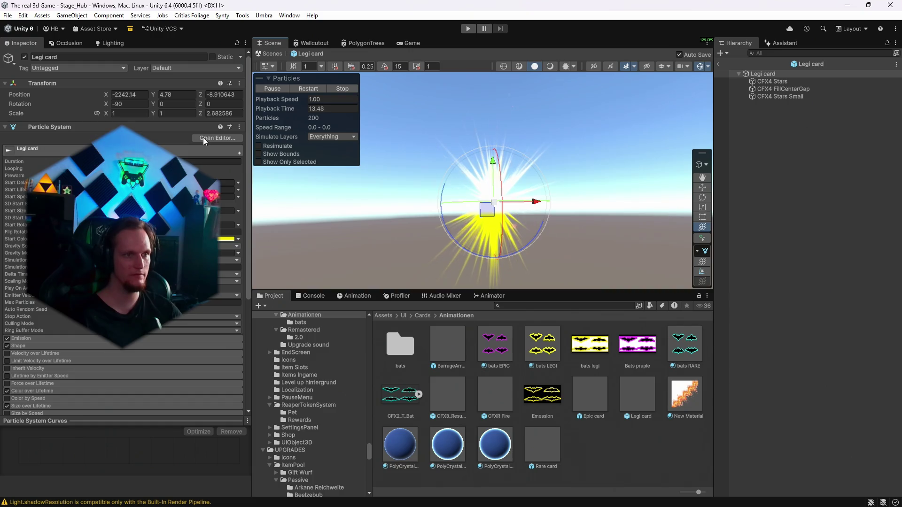
scroll(203, 138, down, 6)
click(26, 339)
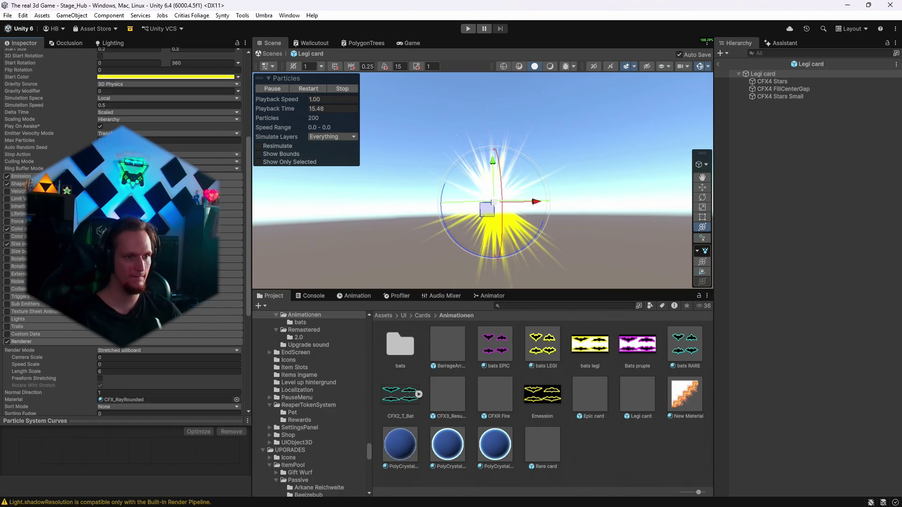
scroll(114, 370, down, 4)
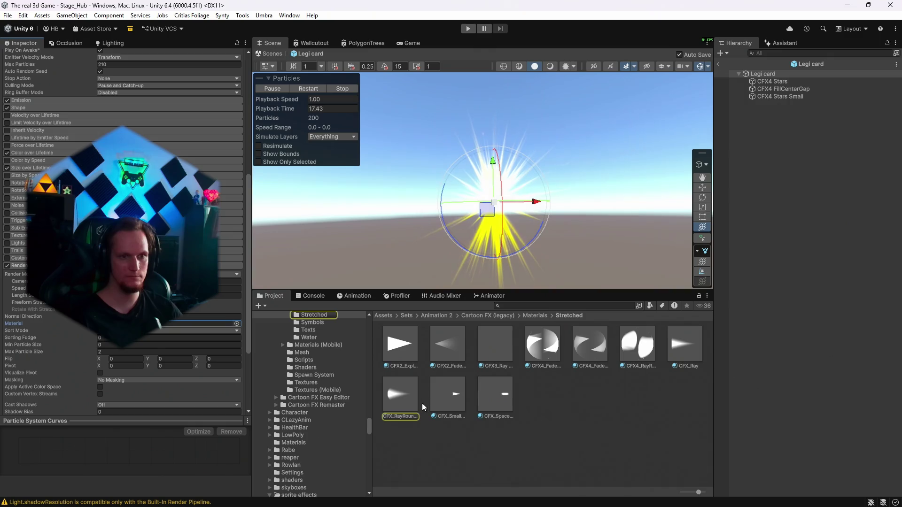
click(399, 399)
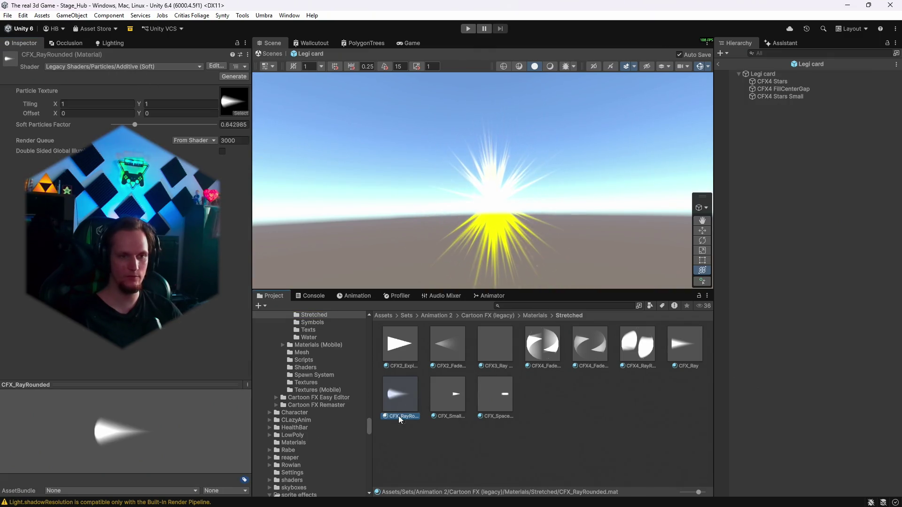
Step: Search the project for 'bats' and open the bats folder
scroll(312, 397, up, 2)
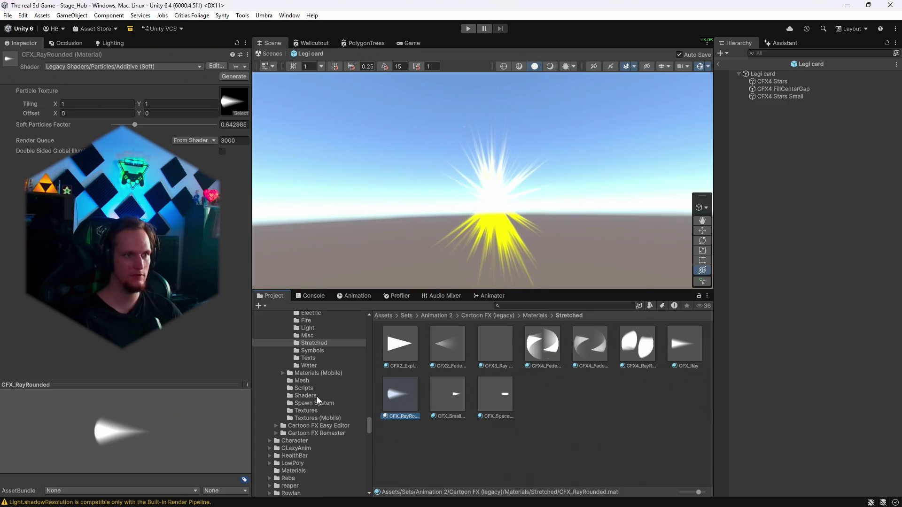
scroll(329, 402, up, 4)
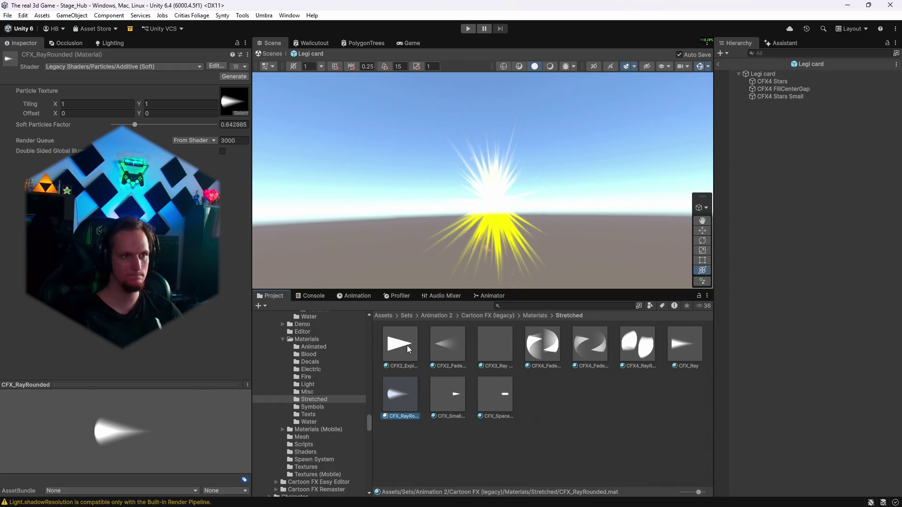
scroll(348, 387, up, 2)
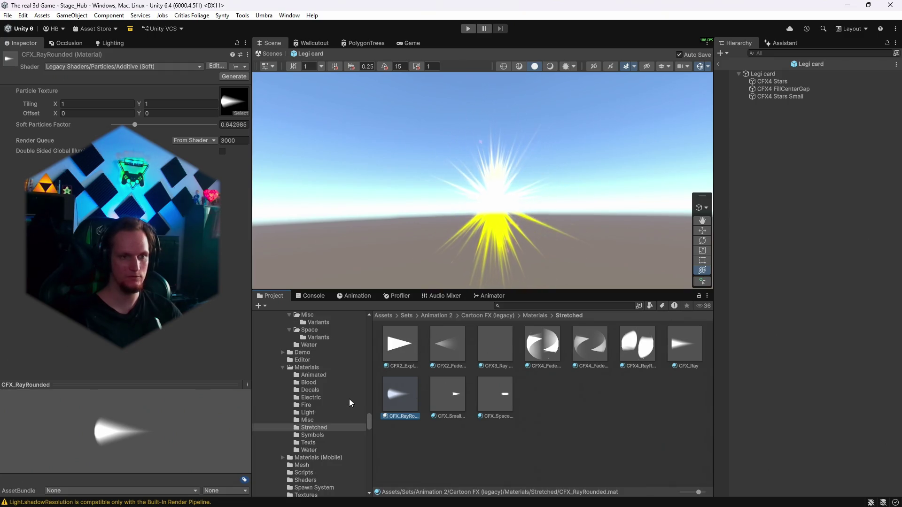
click(513, 306)
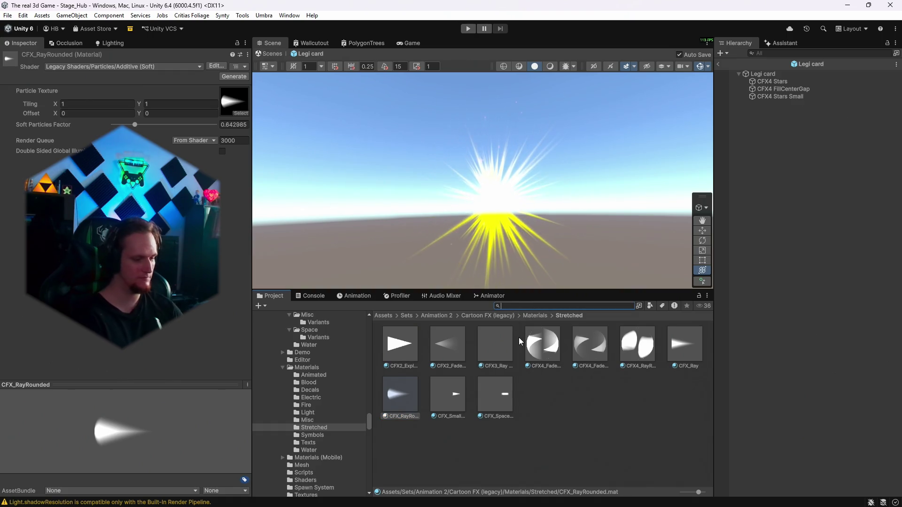
text(bats)
double_click(406, 343)
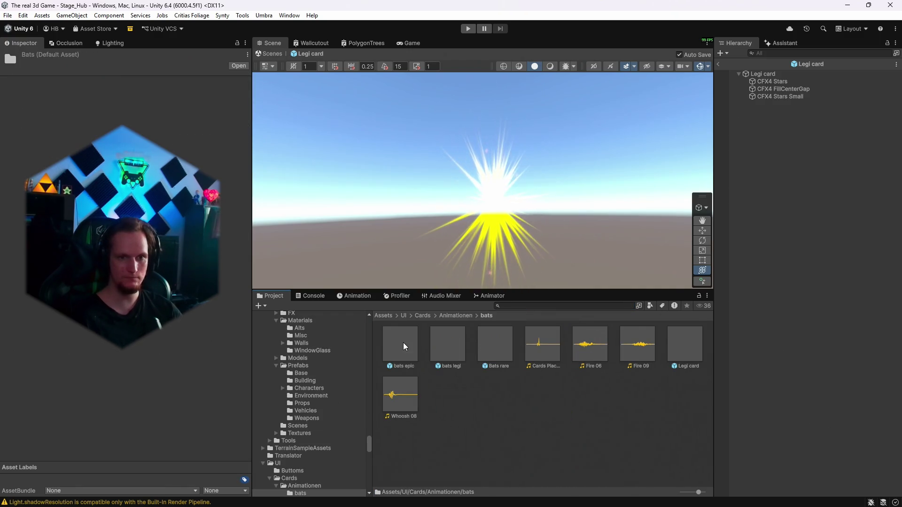
click(405, 348)
double_click(404, 348)
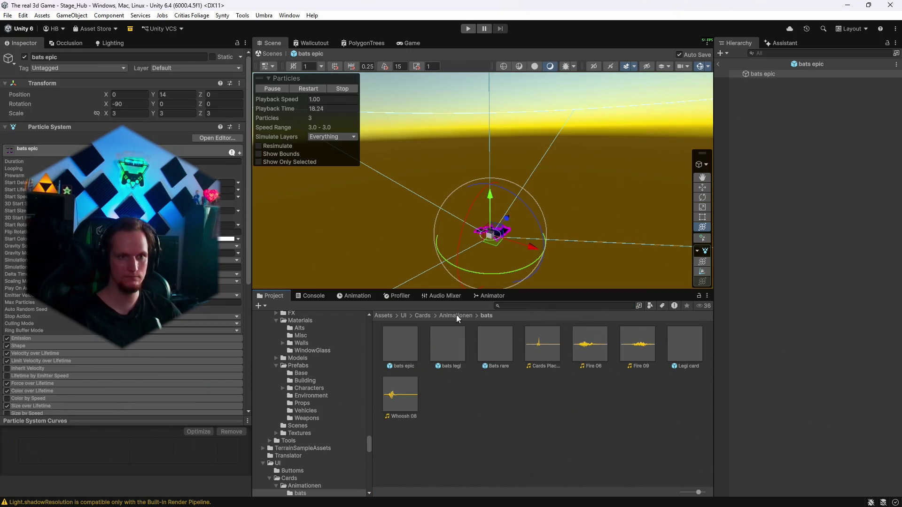
click(456, 316)
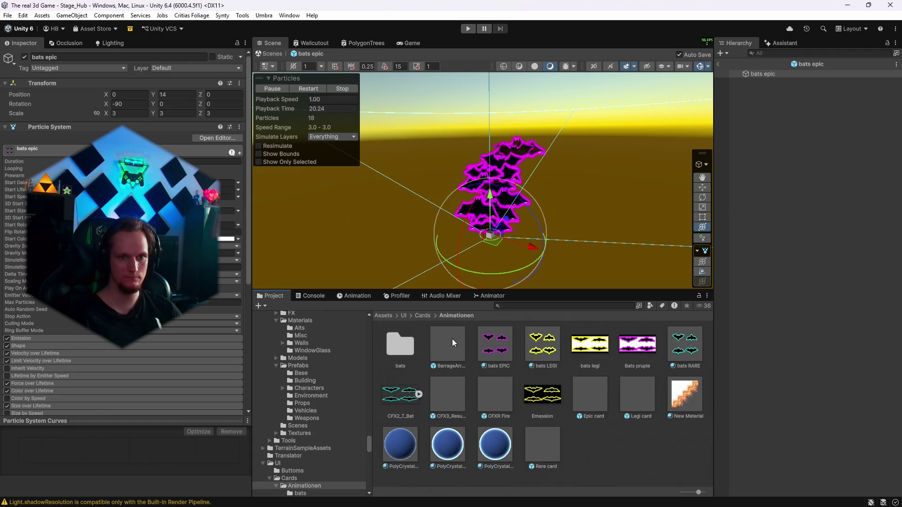
click(491, 352)
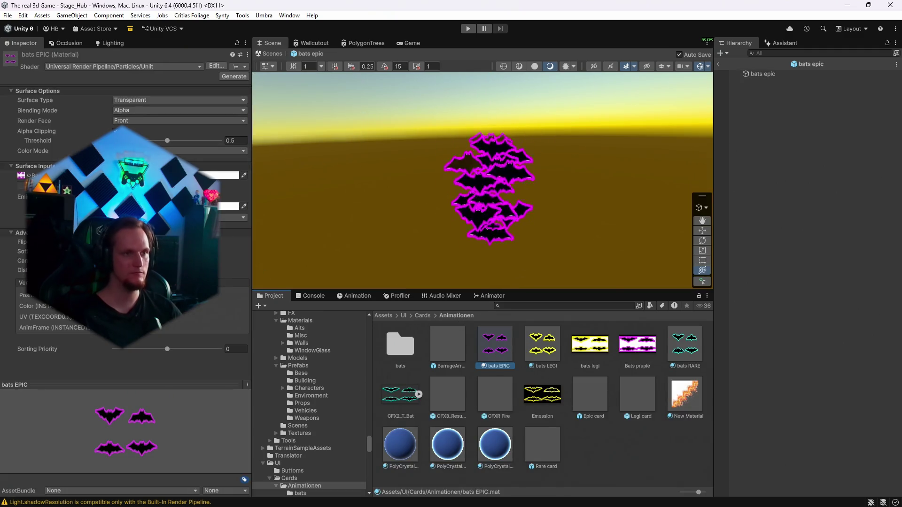
Step: Switch the bats EPIC material to the Legacy Shaders/Particles/Additive shader
click(147, 68)
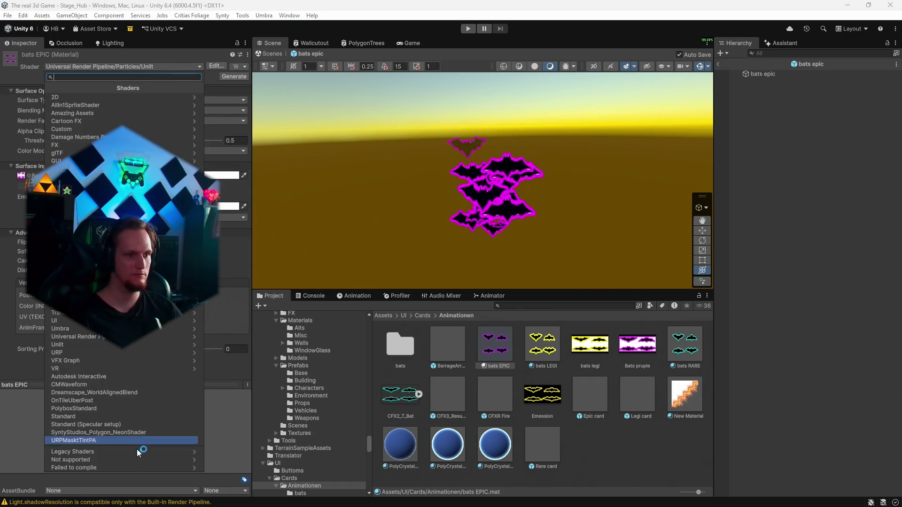
click(112, 452)
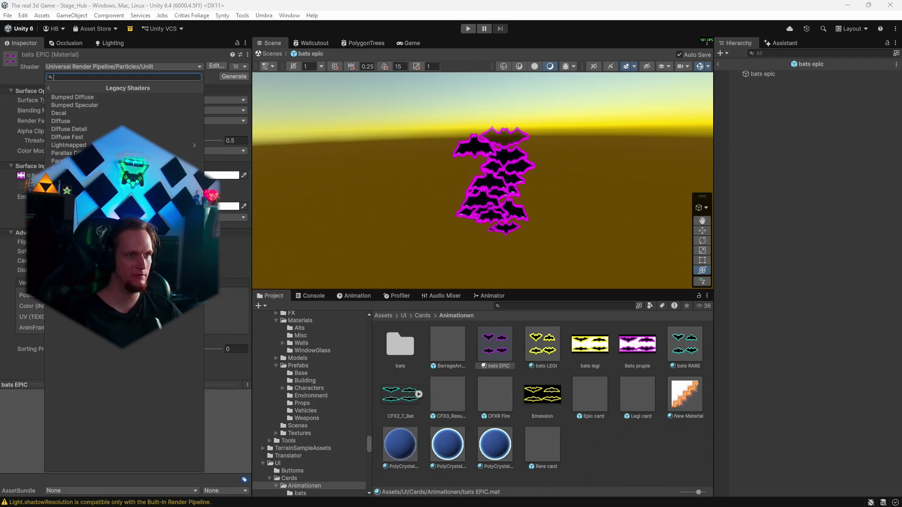
click(89, 168)
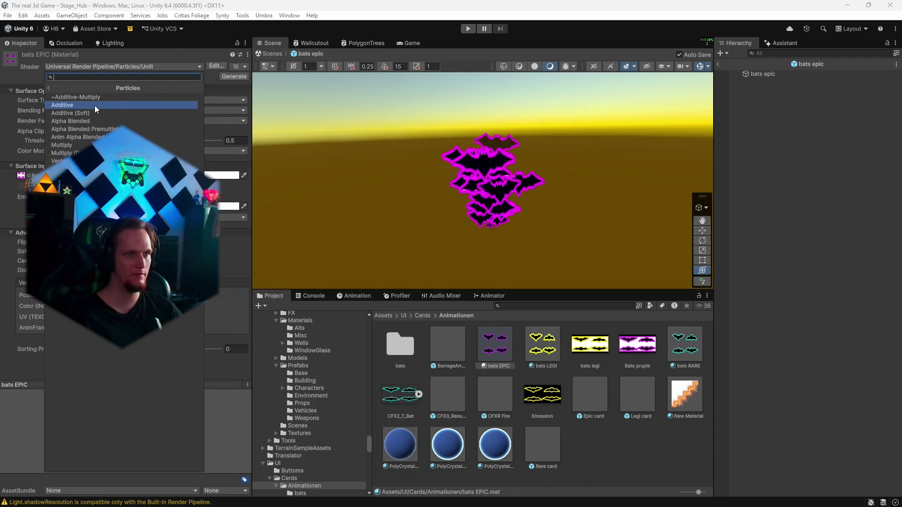
click(95, 105)
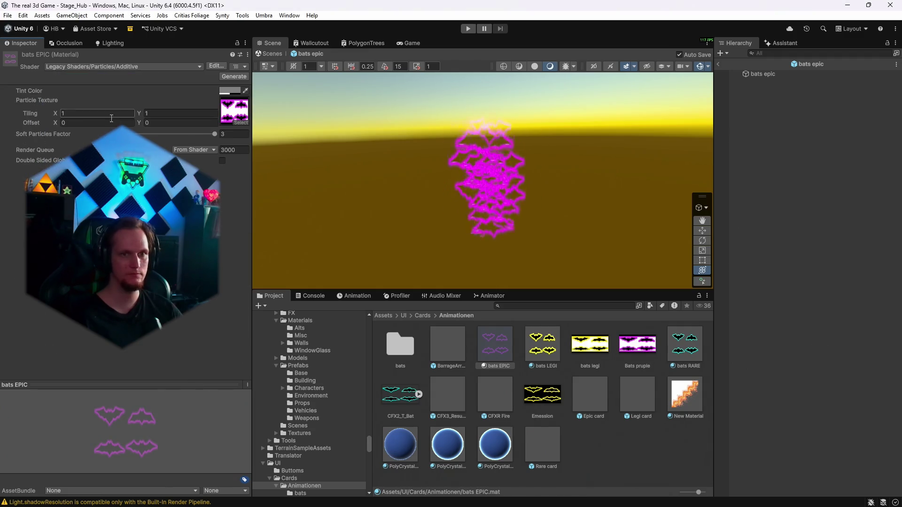
Step: Change bats EPIC again, this time to Legacy Shaders/Particles/Multiply
click(89, 67)
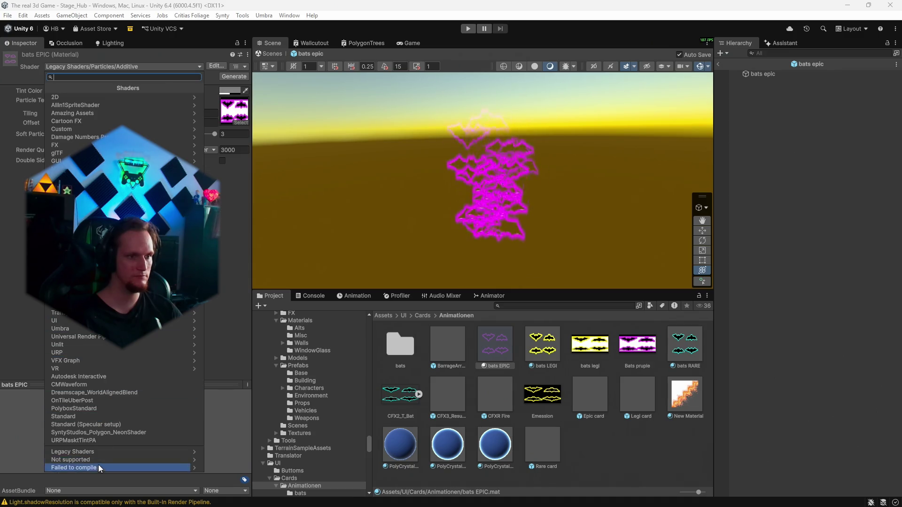
click(92, 453)
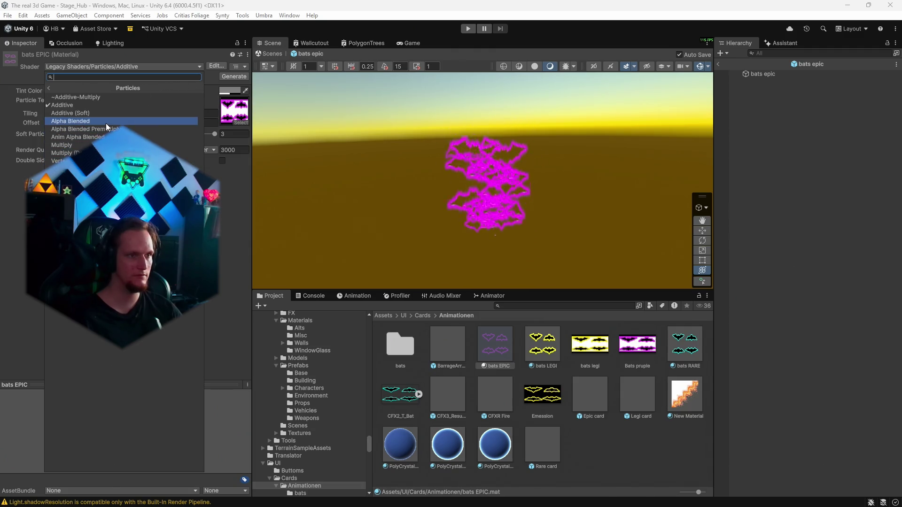
click(94, 145)
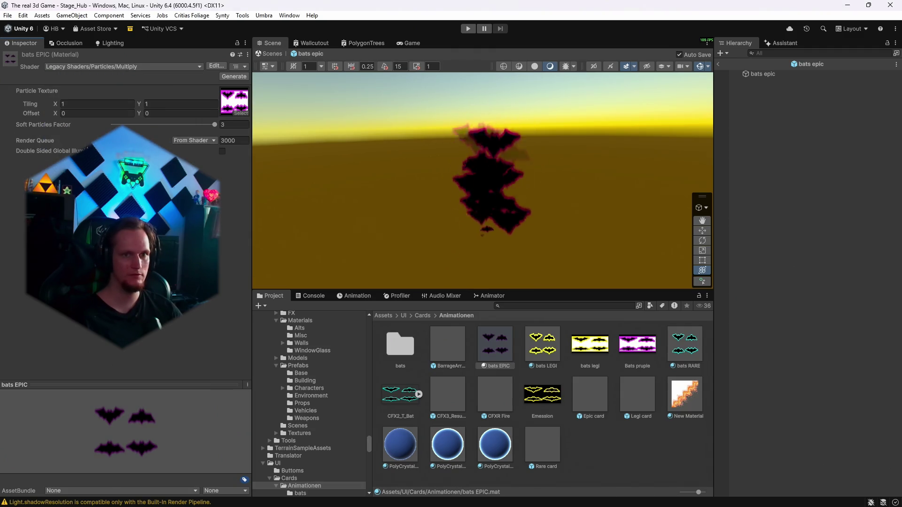
Step: Switch bats EPIC to the Legacy Shaders/Particles/~Additive-Multiply shader
click(63, 68)
click(118, 451)
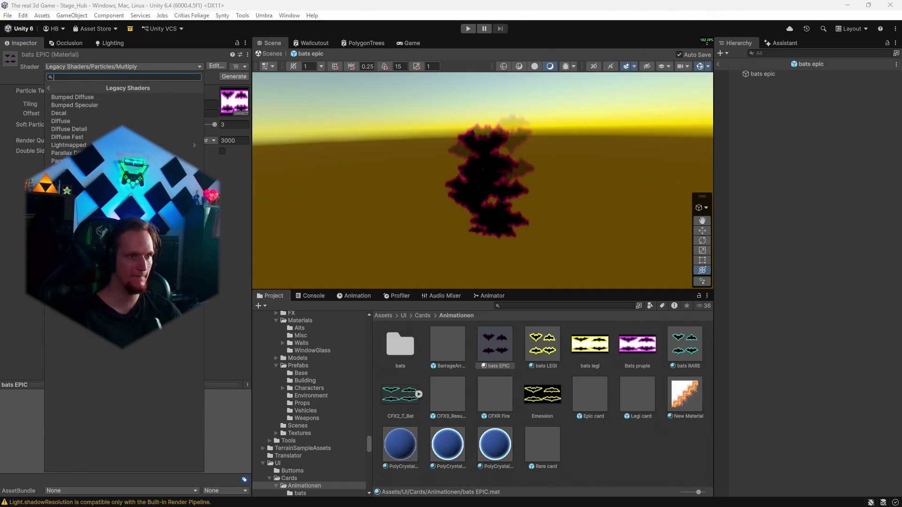
click(94, 169)
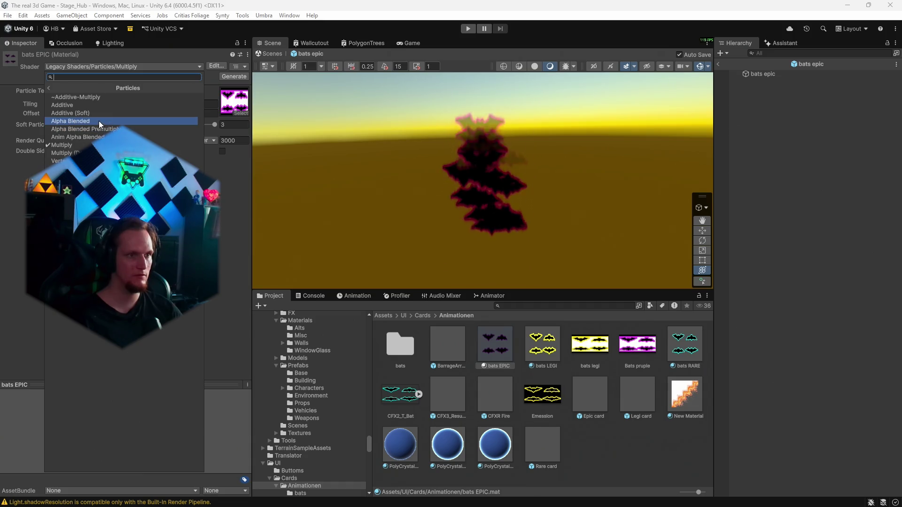
click(84, 100)
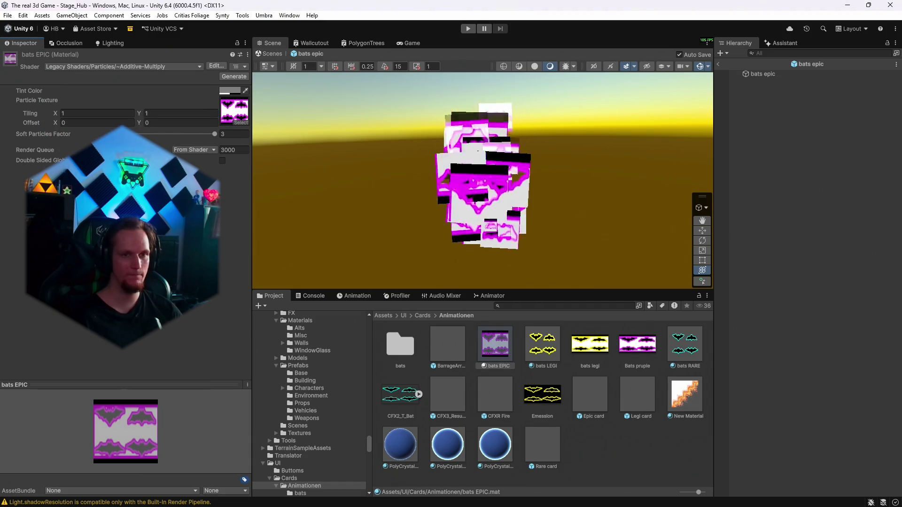
Step: Try the Legacy Particles Additive (Soft) shader on bats EPIC and check its Soft Particles Factor
click(86, 68)
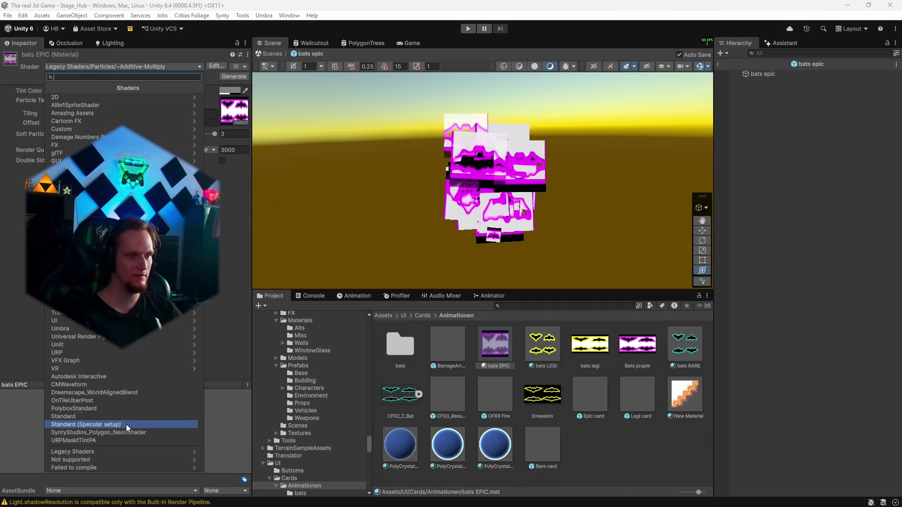
click(116, 452)
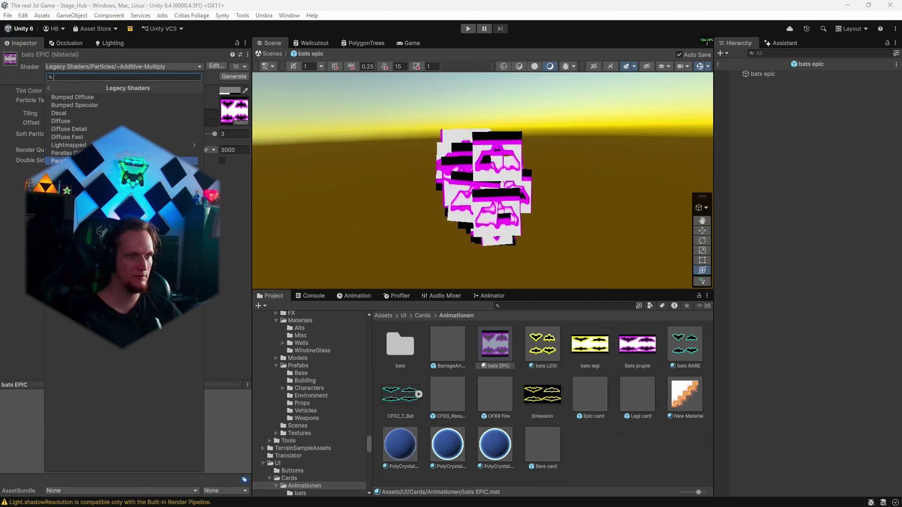
click(71, 169)
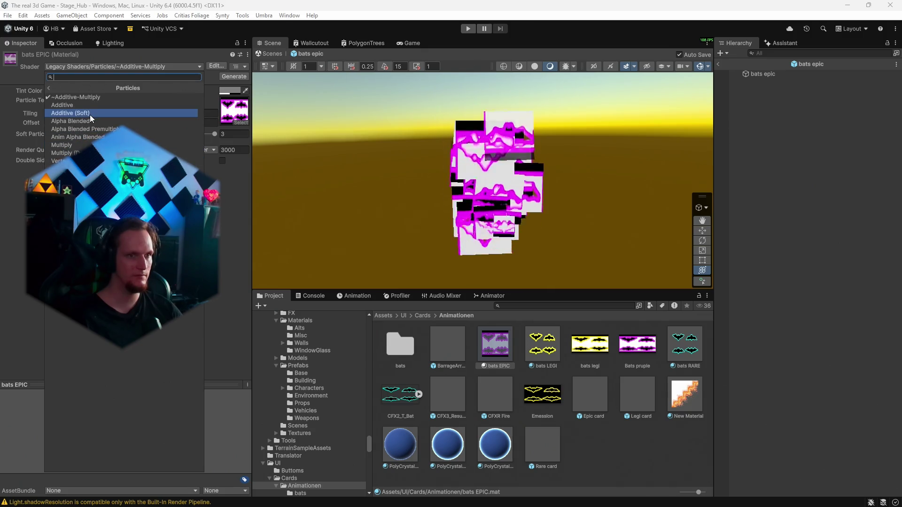
click(89, 114)
click(64, 68)
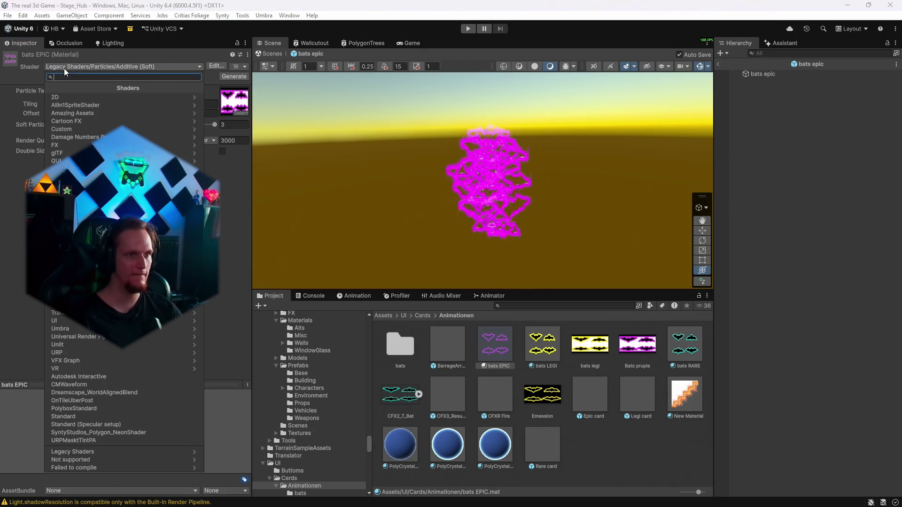
click(491, 354)
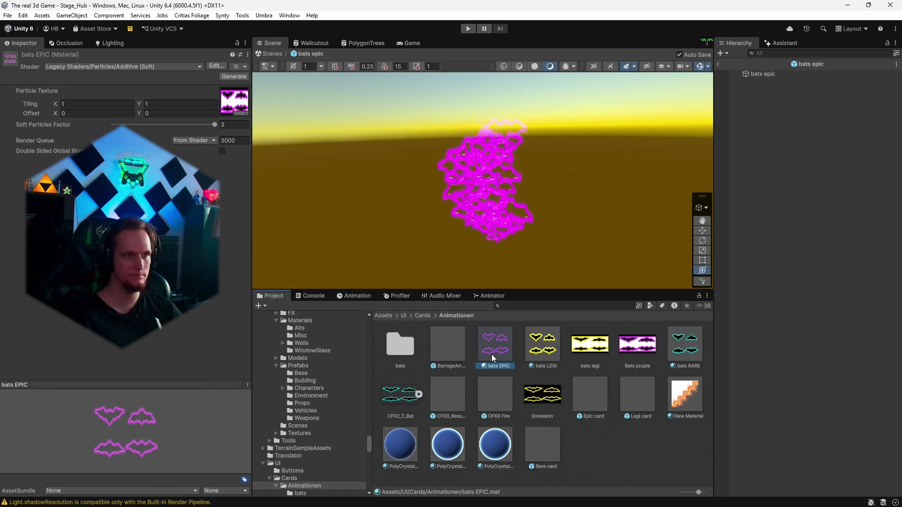
click(233, 125)
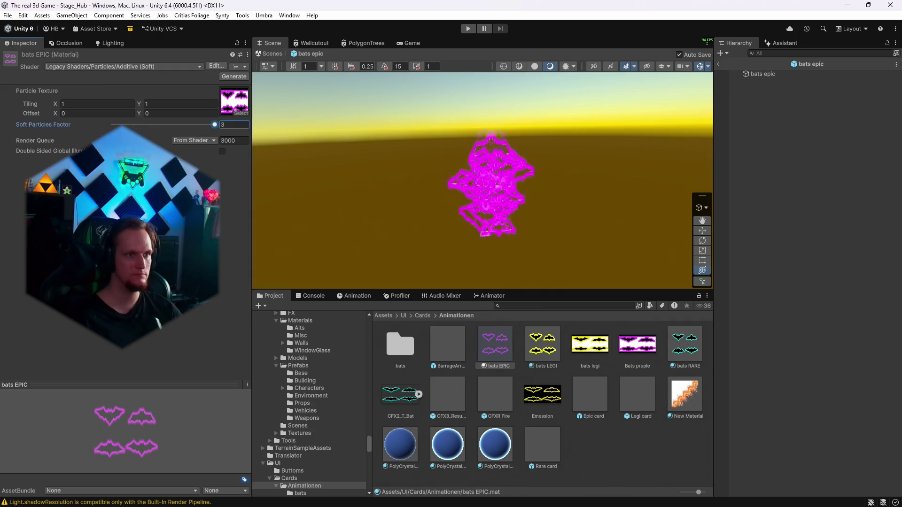
Step: Apply Legacy Particles Alpha Blended to bats EPIC, then select the bats LEGI material
click(81, 68)
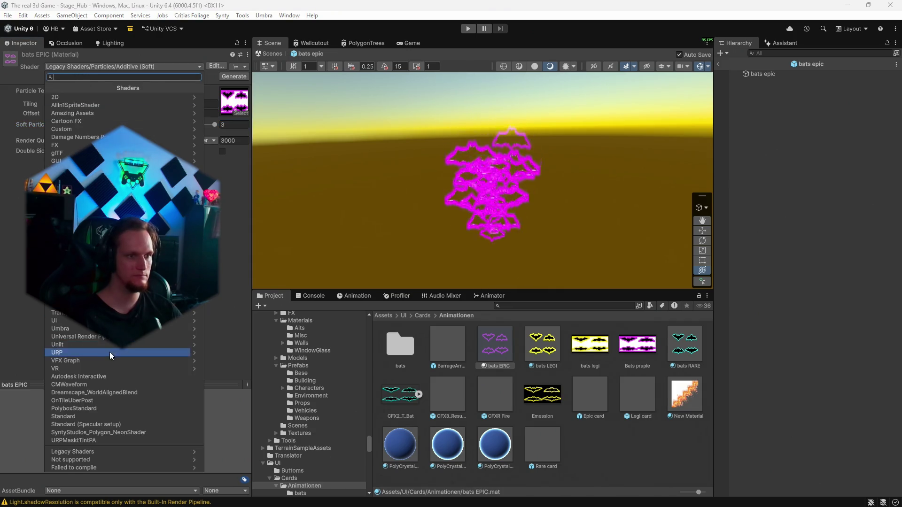
click(94, 450)
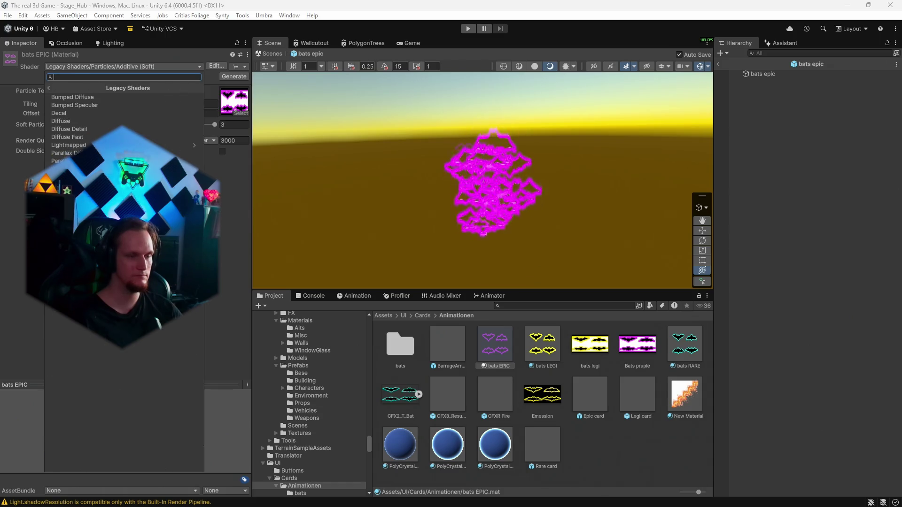
click(94, 168)
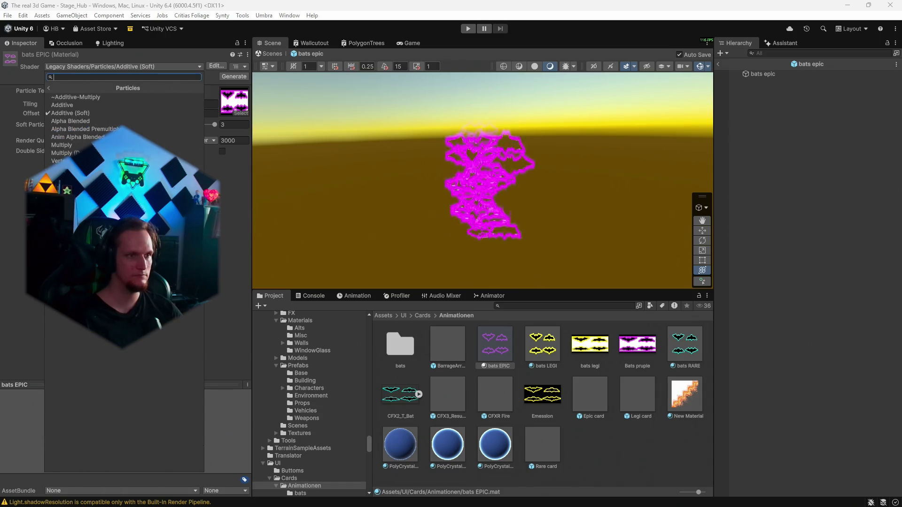
click(105, 121)
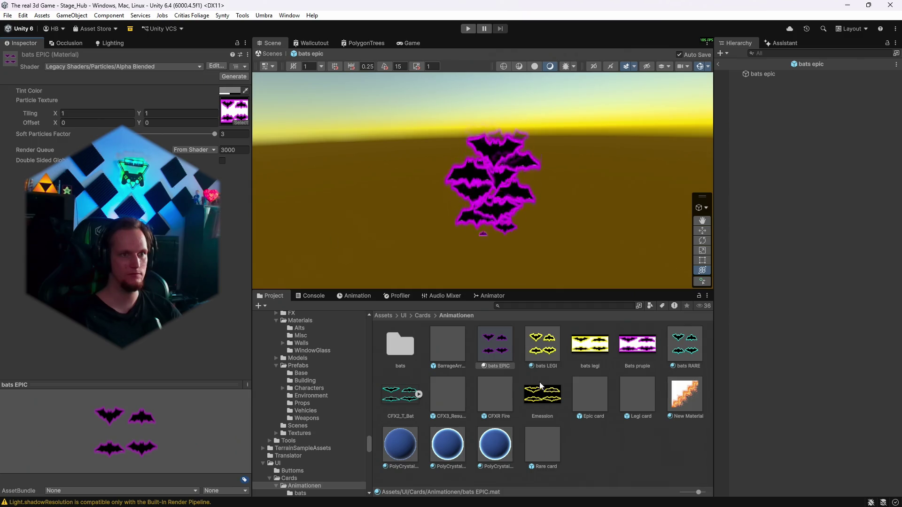
click(540, 350)
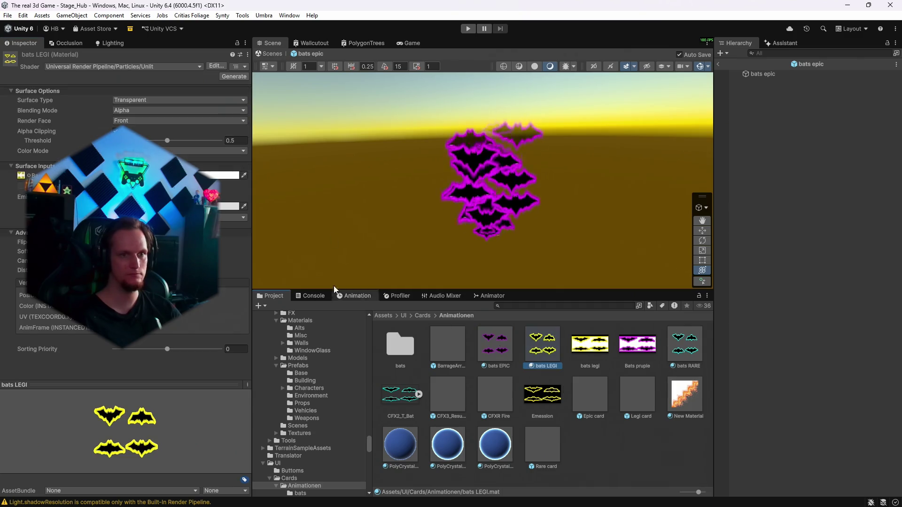
Step: Set the bats LEGI material to Legacy Shaders/Particles/Alpha Blended
click(78, 64)
click(104, 453)
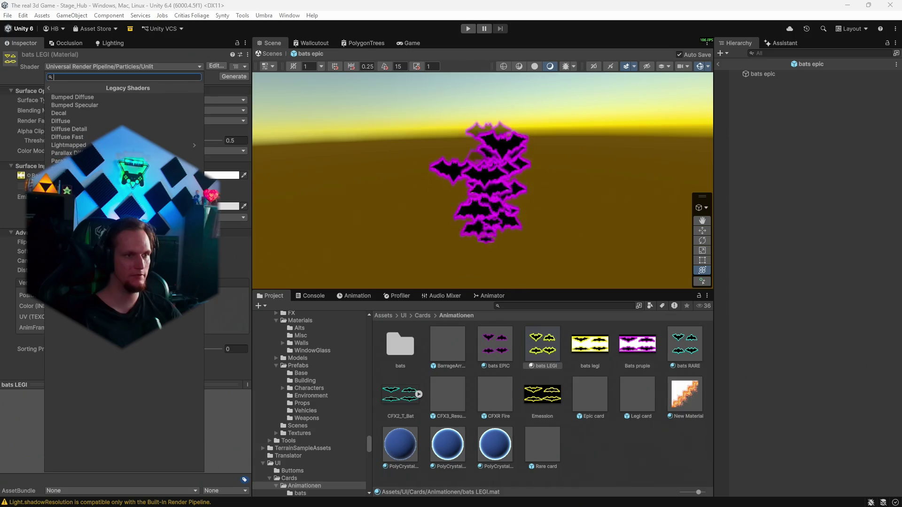
click(71, 169)
click(106, 123)
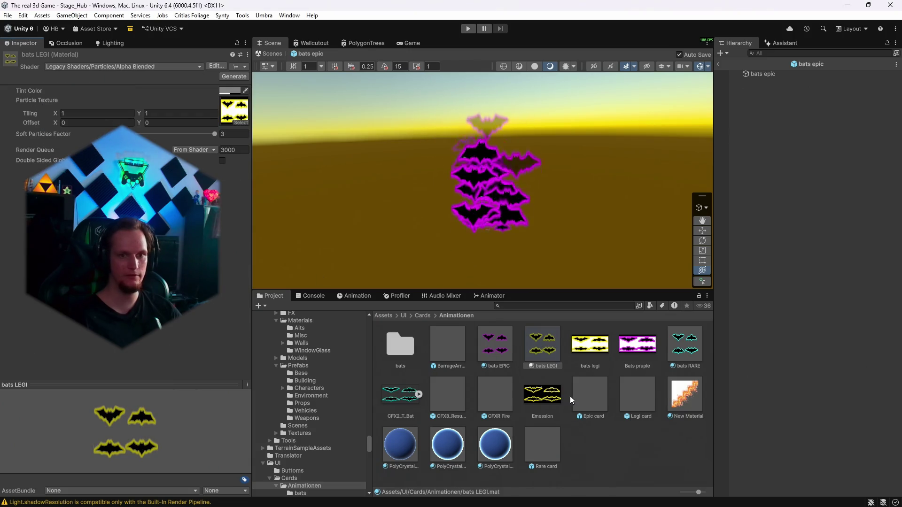
Step: Give bats RARE the Alpha Blended particle shader, exit the bats epic prefab, and enter Play mode
click(679, 356)
click(105, 68)
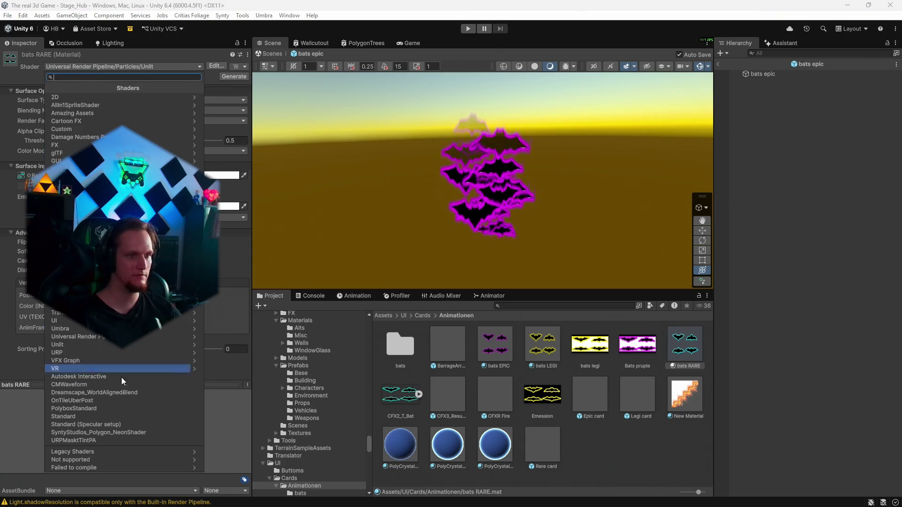
click(92, 451)
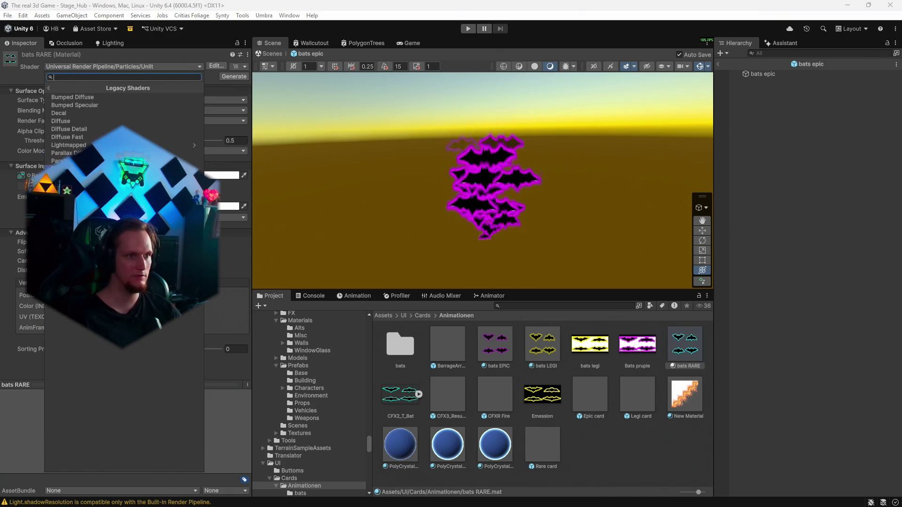
click(92, 104)
click(91, 120)
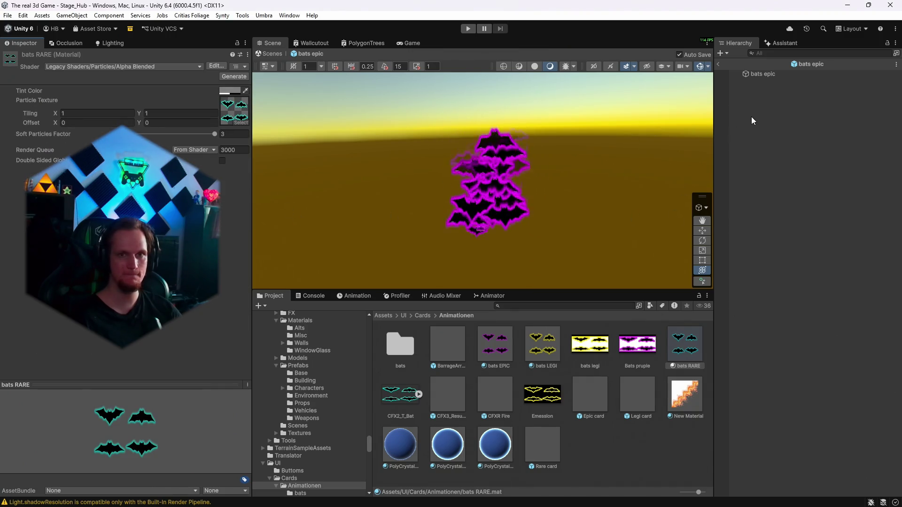
click(718, 64)
click(468, 28)
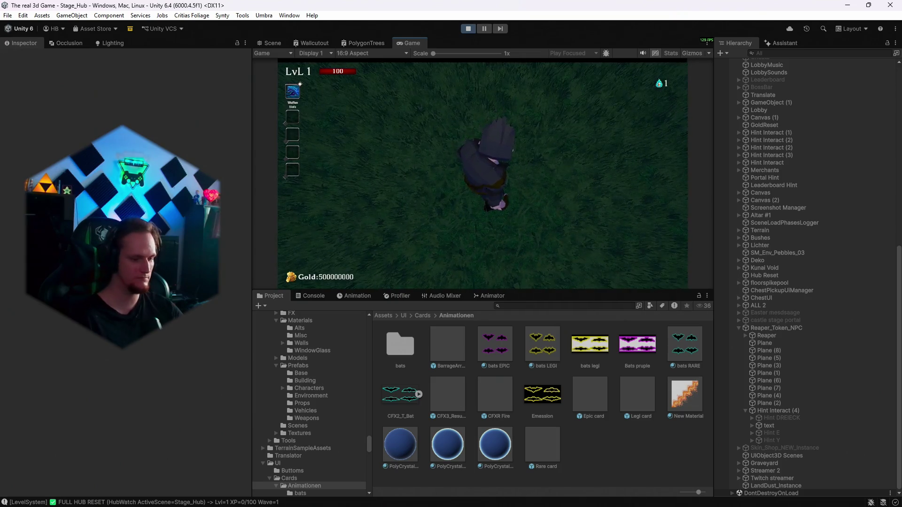
Step: Restart the play test, reroll the level-up cards once with R, then stop playing
key(Escape)
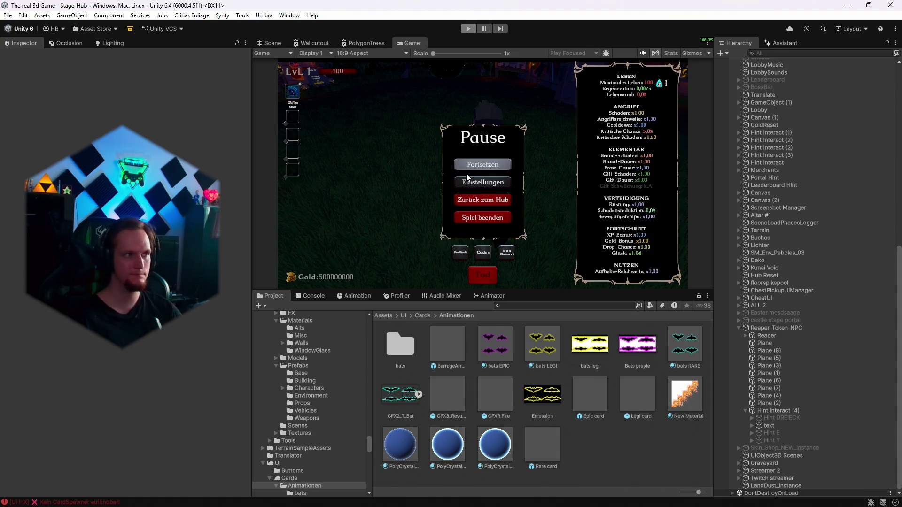
key(ctrl+p)
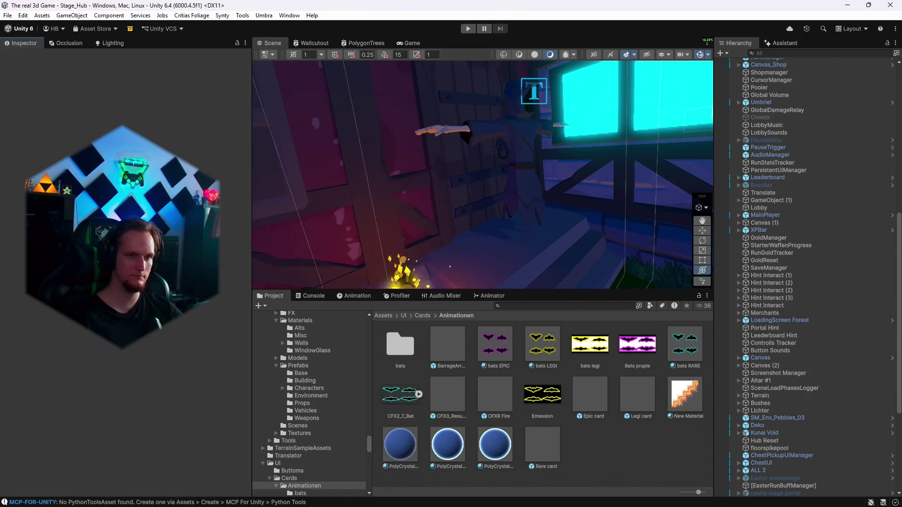
key(ctrl+p)
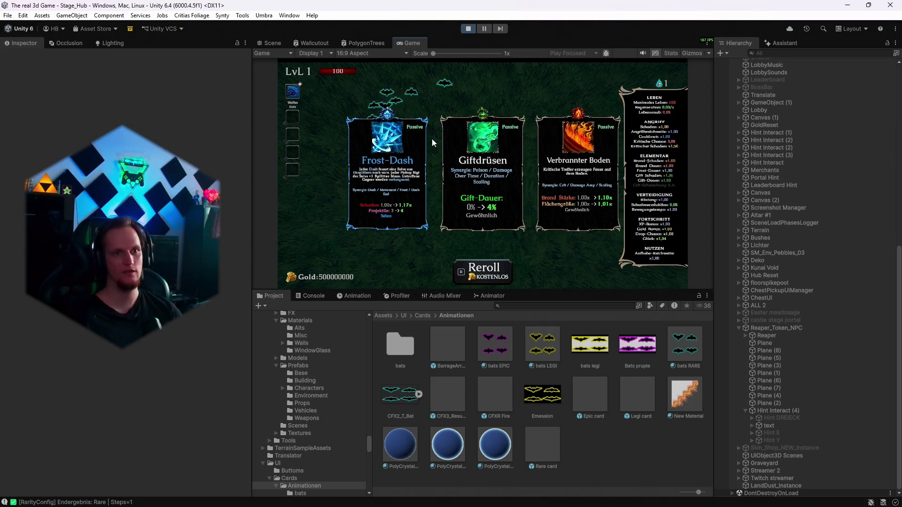
key(r)
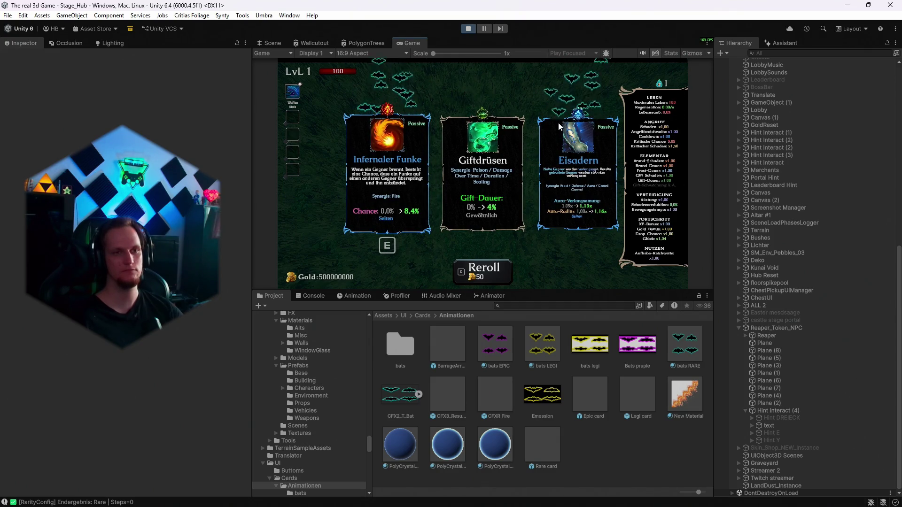
click(469, 30)
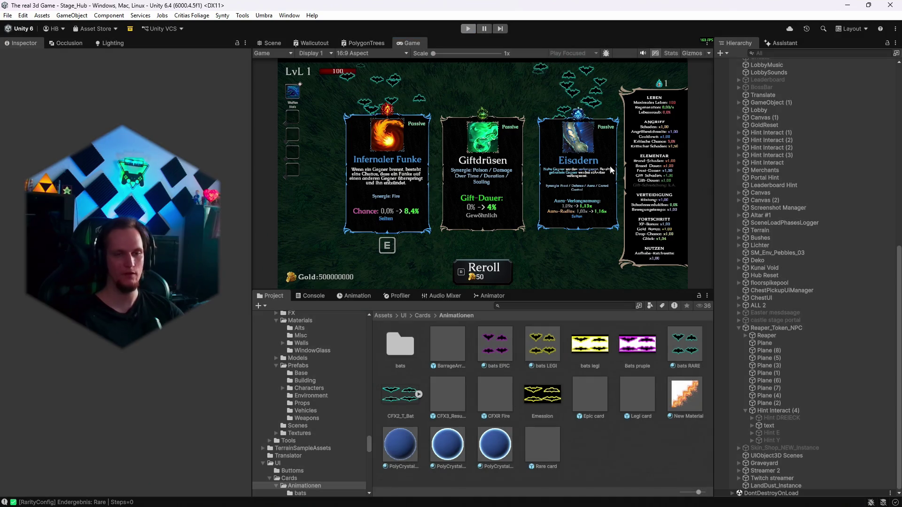
Step: Add a new Patch line in Problem MONTAG.txt noting the level system and shader fixes
click(607, 496)
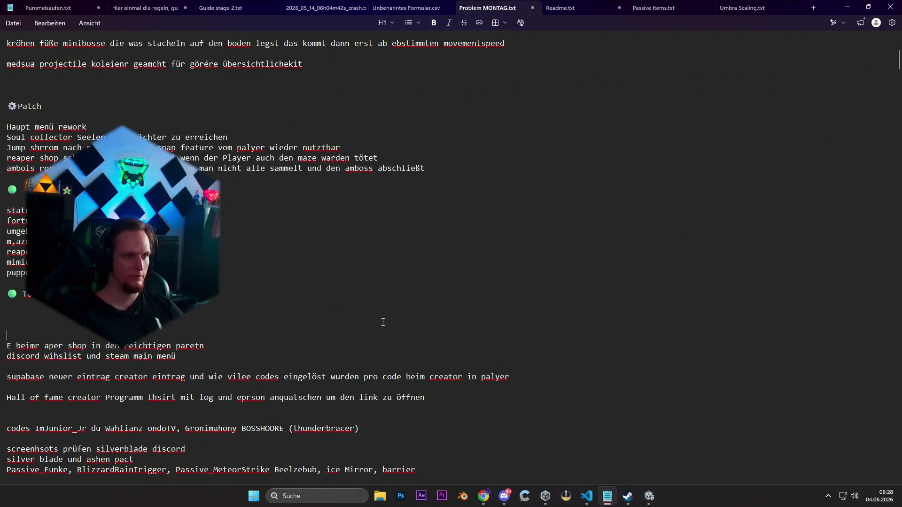
click(428, 170)
key(Return)
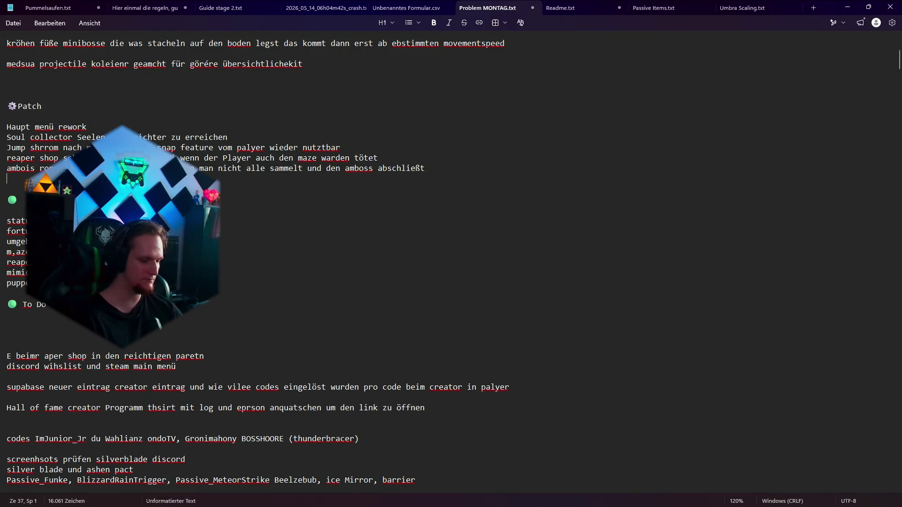
text(löevel )
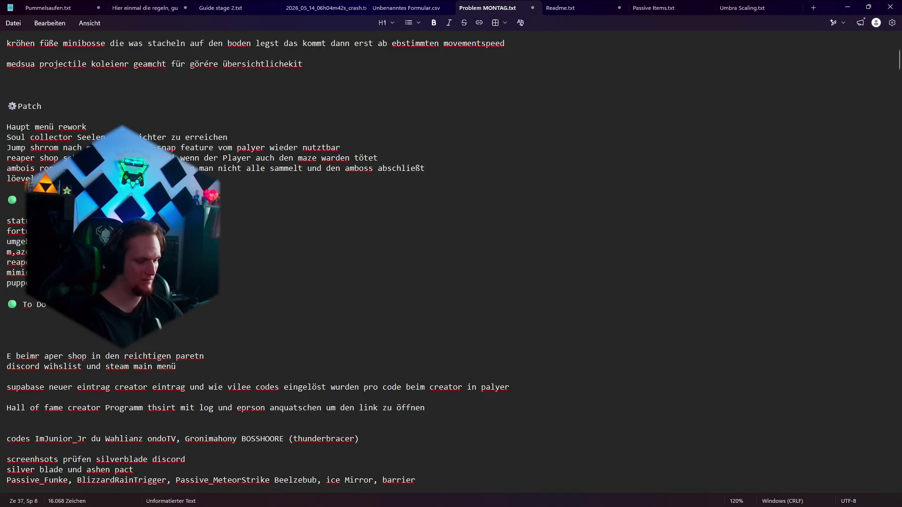
text(ding)
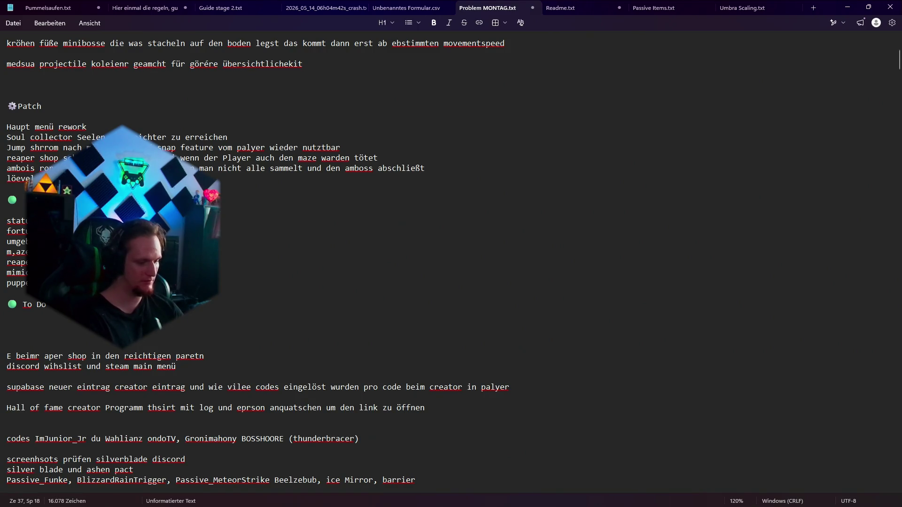
text( system)
text( fix)
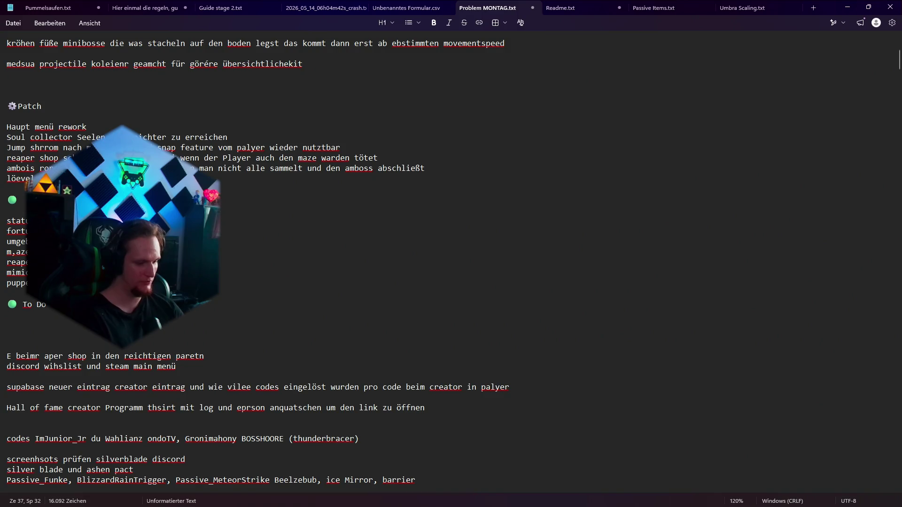
text(und )
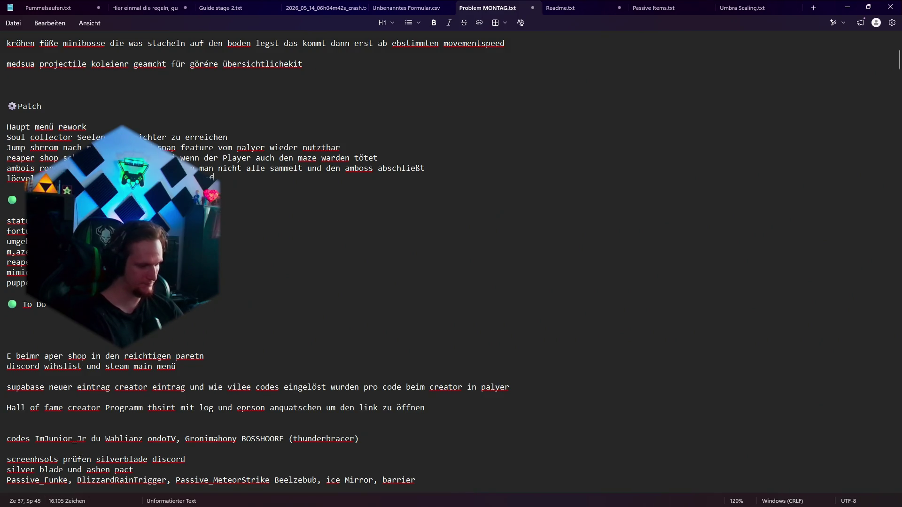
text(ixxt)
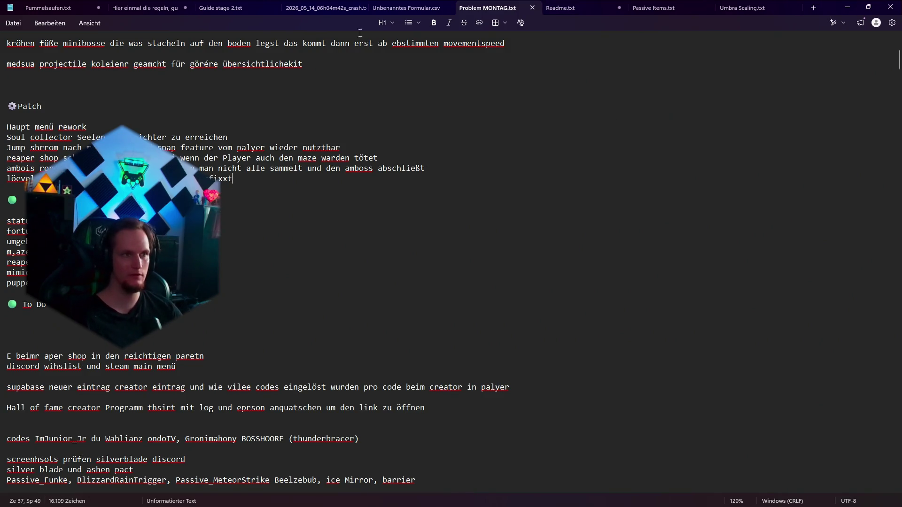
click(868, 7)
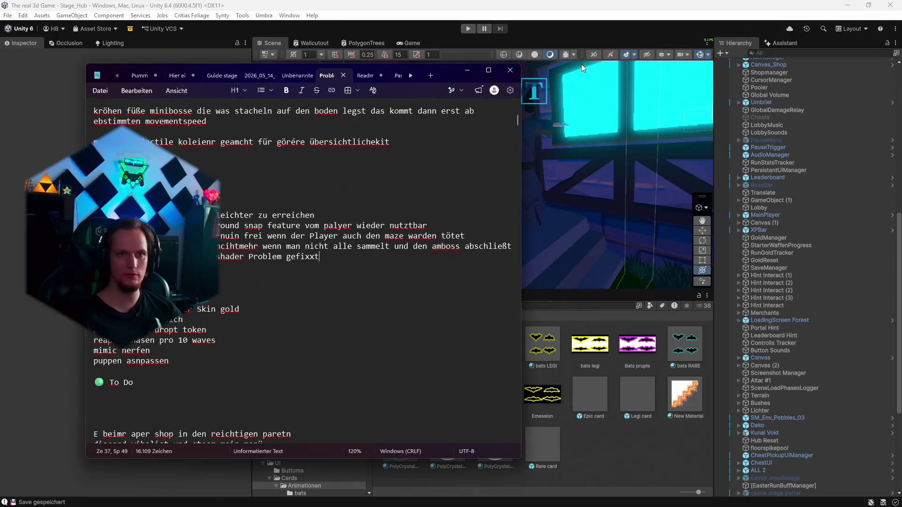
Step: Hide Notepad and save the Unity project via File > Save Project
click(467, 70)
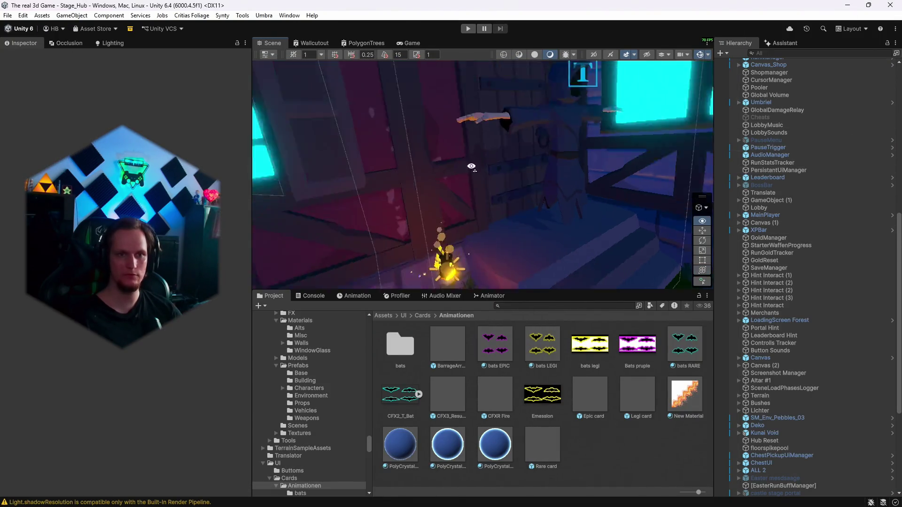
drag(471, 166, 450, 184)
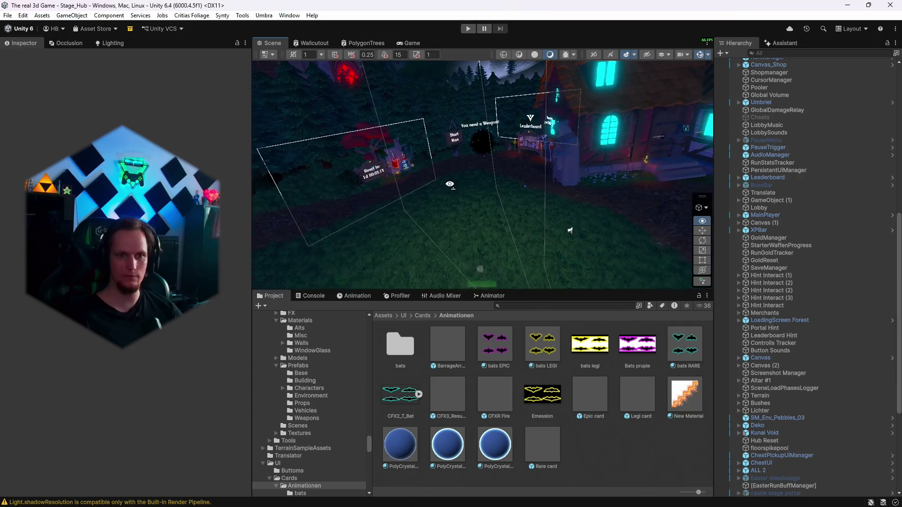
click(9, 15)
click(28, 62)
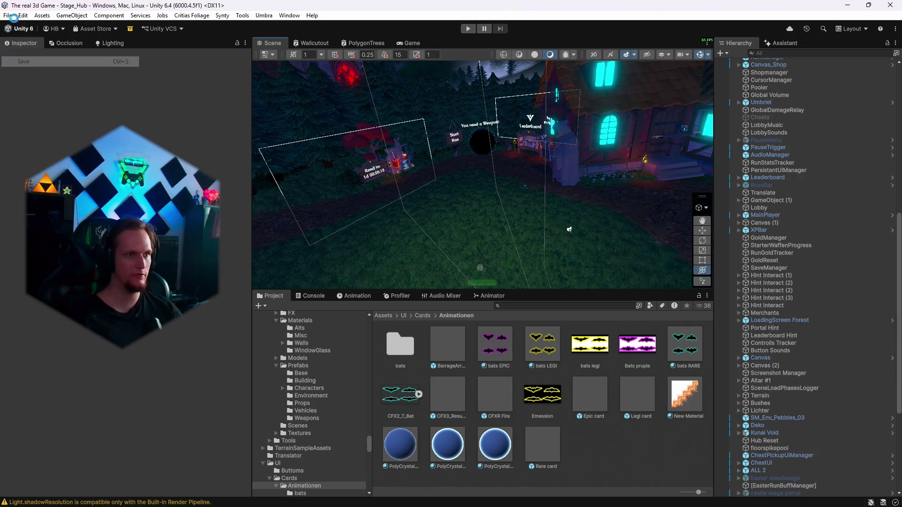
click(10, 15)
click(39, 128)
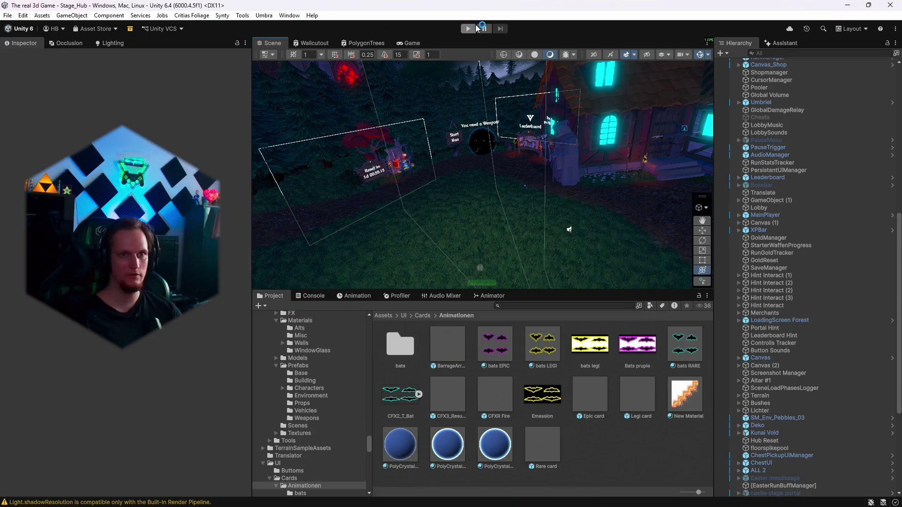
Step: Start play mode and pick the Feuerstab weapon from the weapon book
click(475, 29)
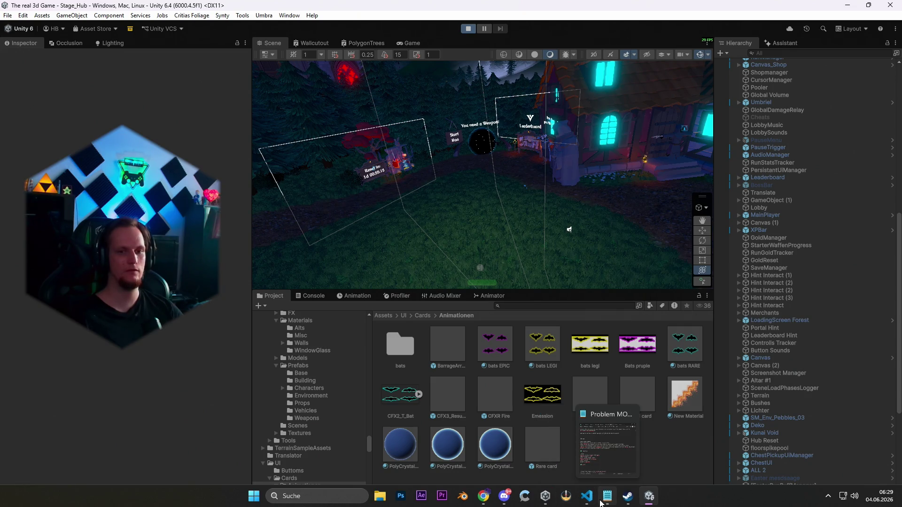
click(601, 497)
click(600, 499)
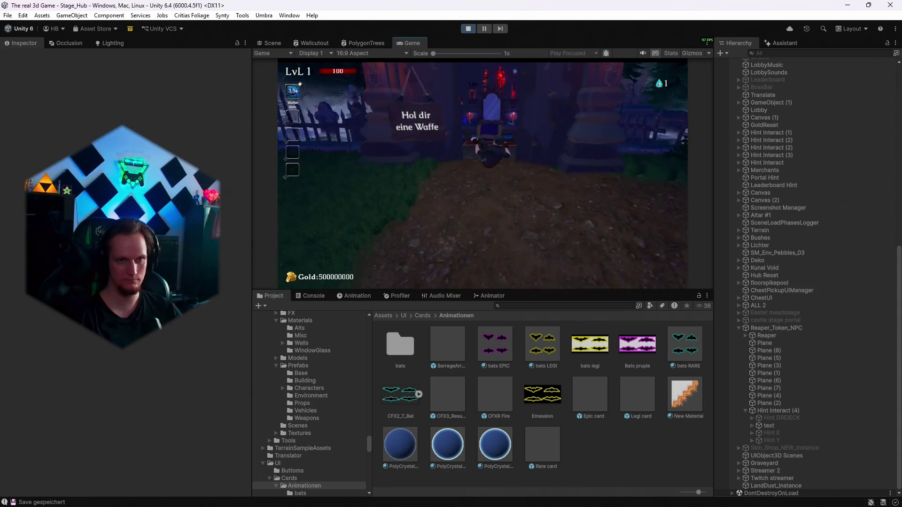
key(e)
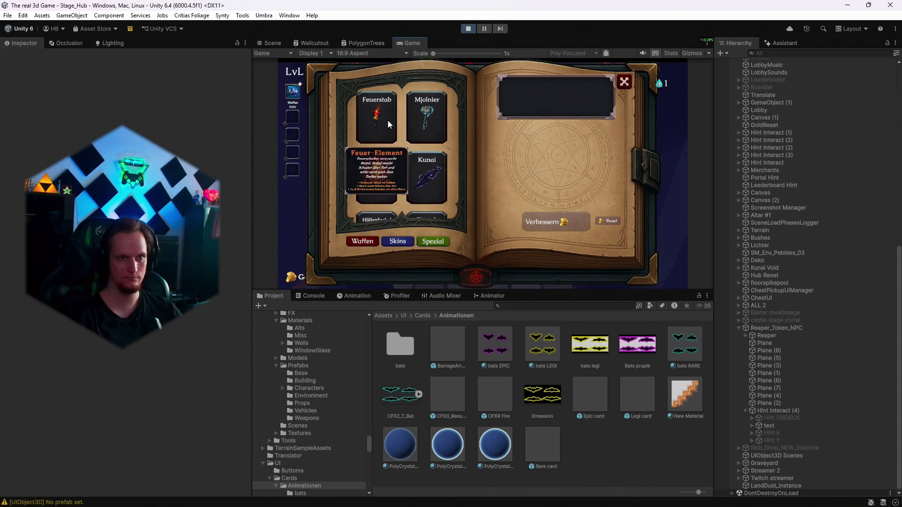
click(387, 121)
scroll(398, 188, down, 2)
key(Escape)
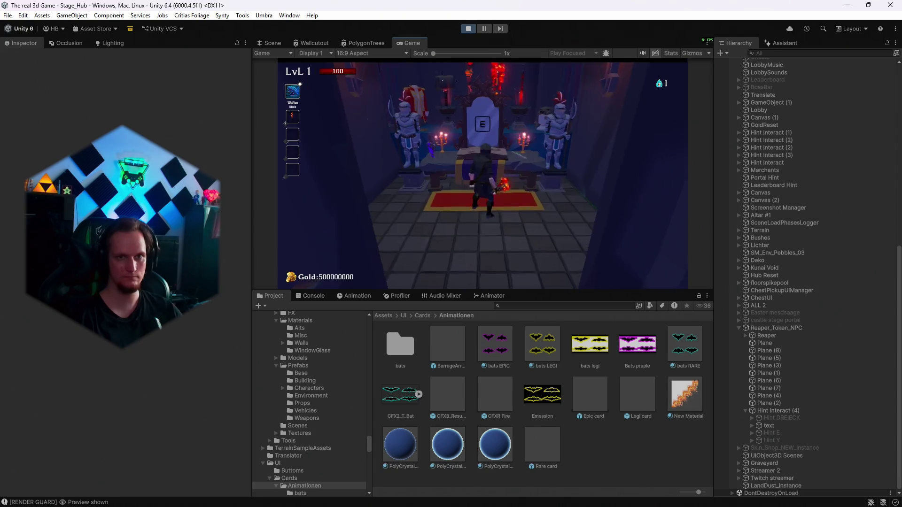
Step: Run to the Run Starten portal and enter Cursed Forest Stage 1
key(w)
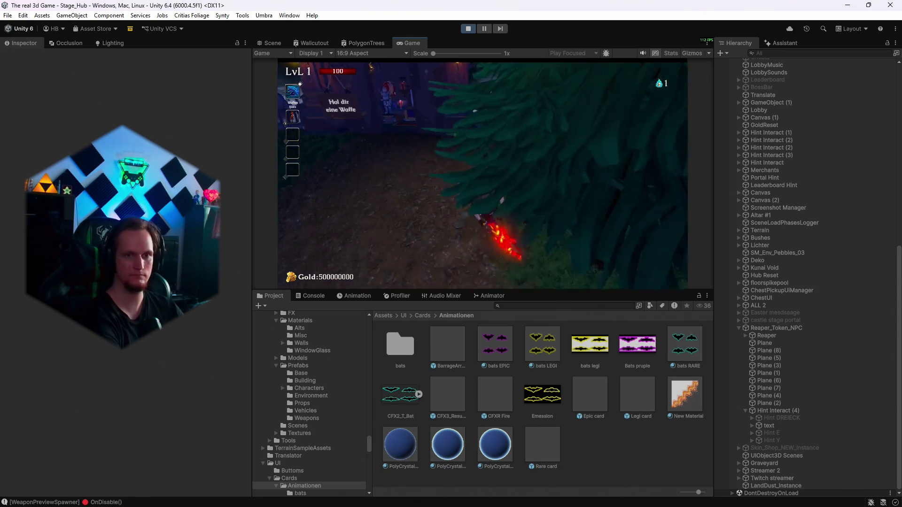
key(w)
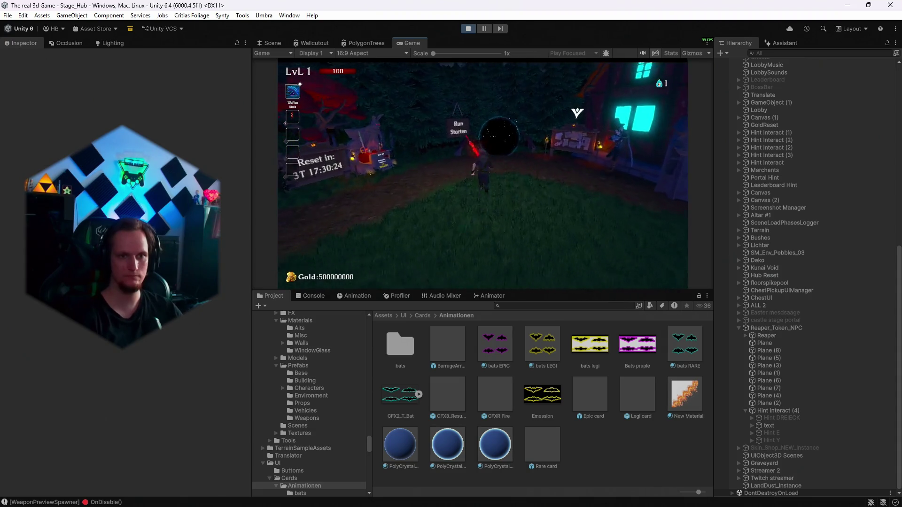
key(e)
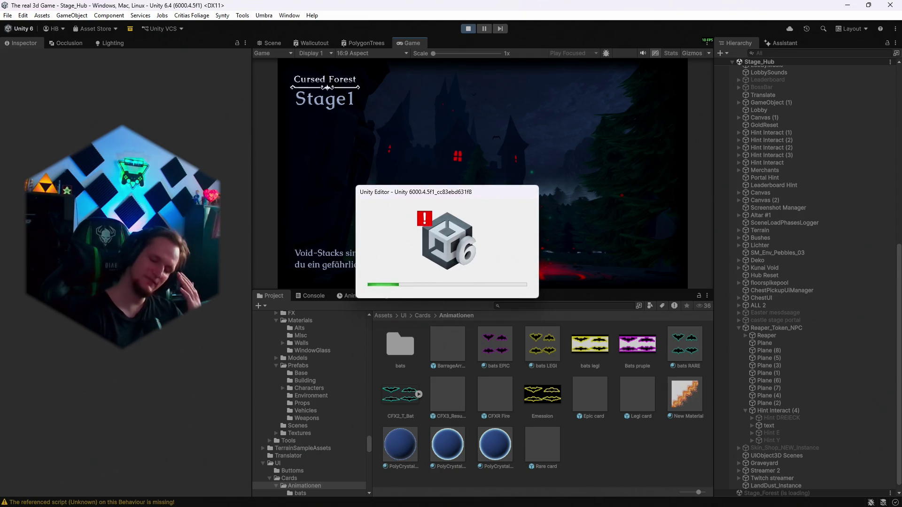
key(super)
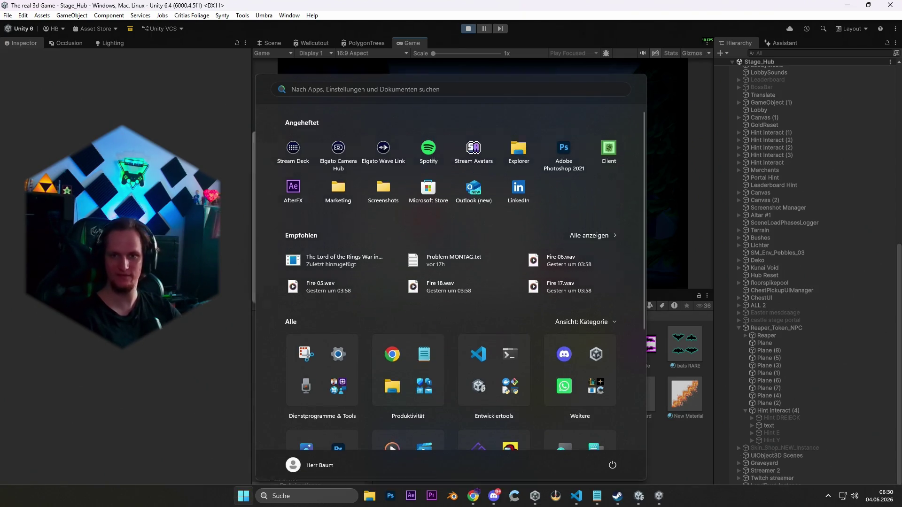
Step: In Task Manager, sort by memory and end the Unity Editor task
key(ctrl+shift+Escape)
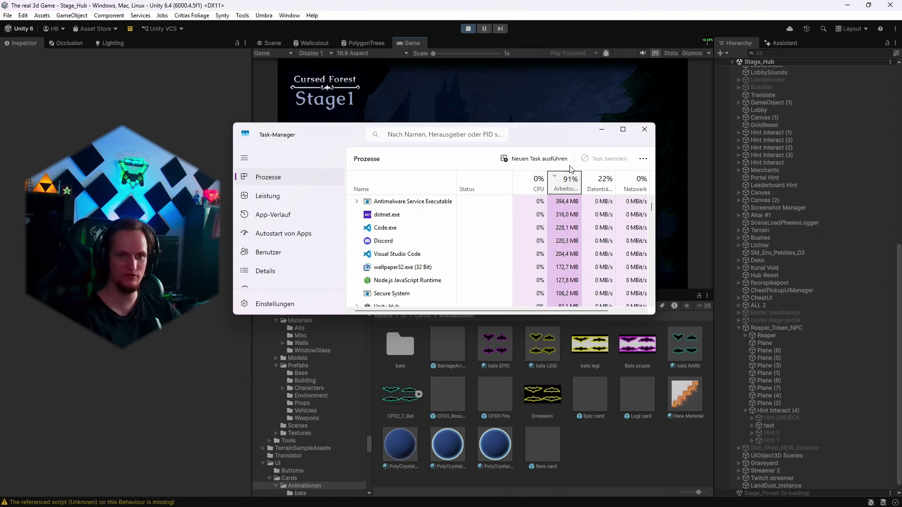
click(569, 184)
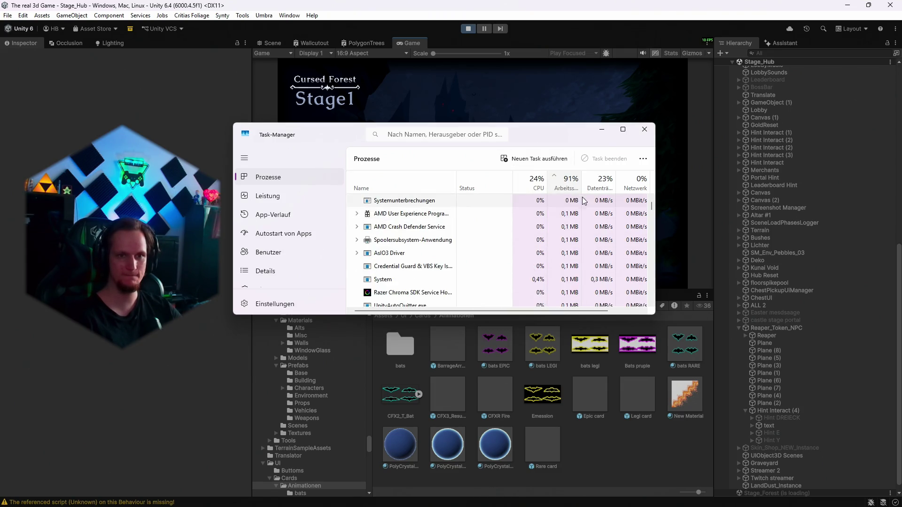
click(569, 184)
right_click(413, 201)
click(484, 236)
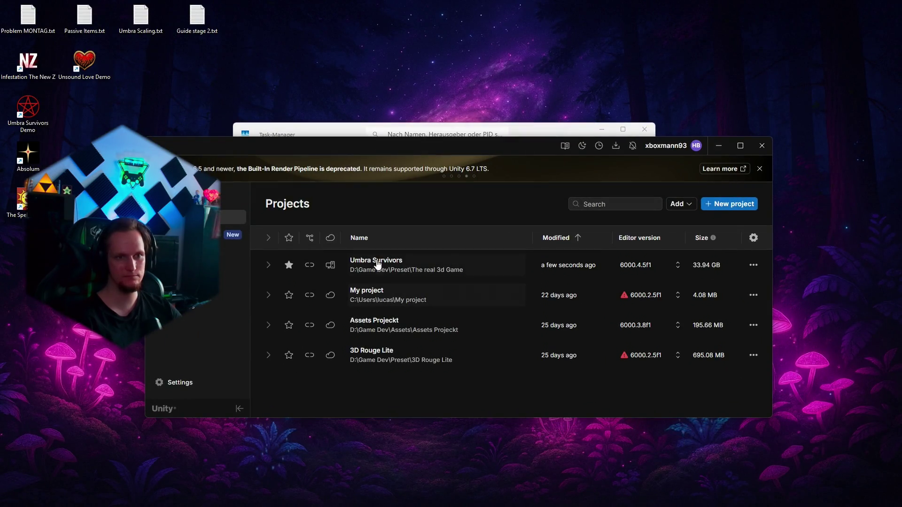
Step: Launch Umbra Survivors from Unity Hub and dismiss the scene backup recovery prompt
click(378, 264)
click(475, 283)
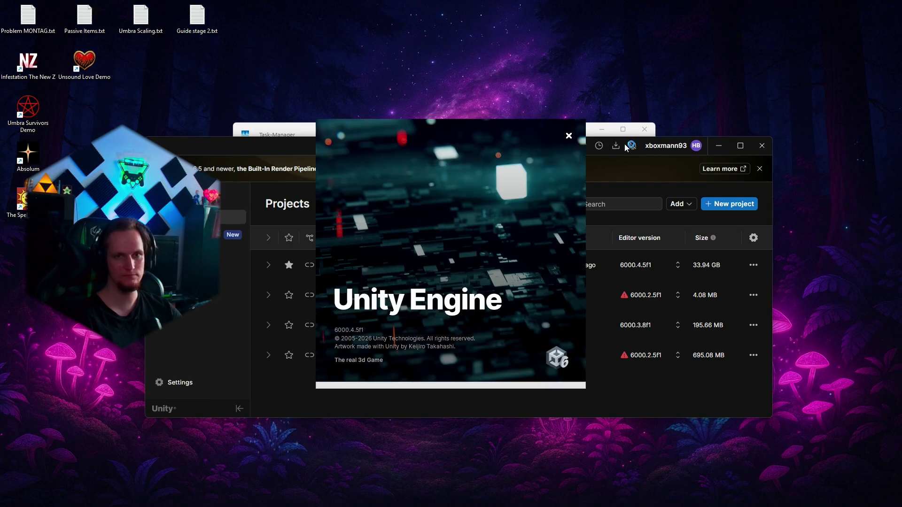